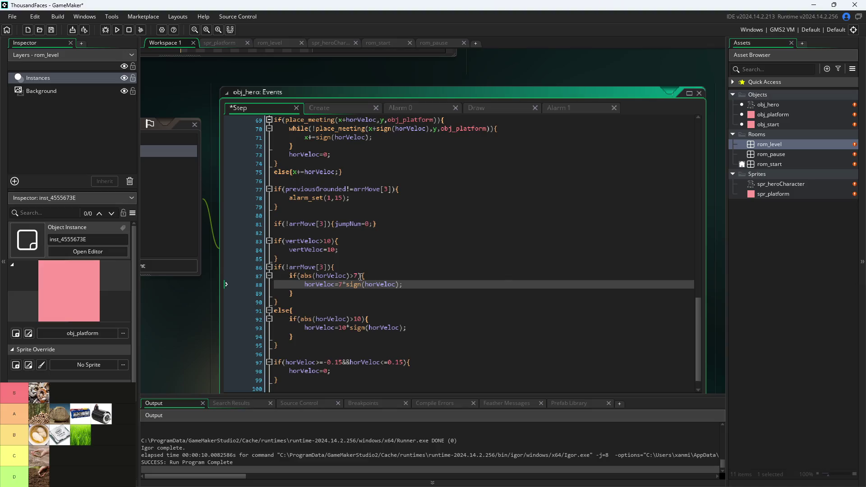
Save and launch the game, running the hero left and right and jumping toward the small block
left_click(117, 29)
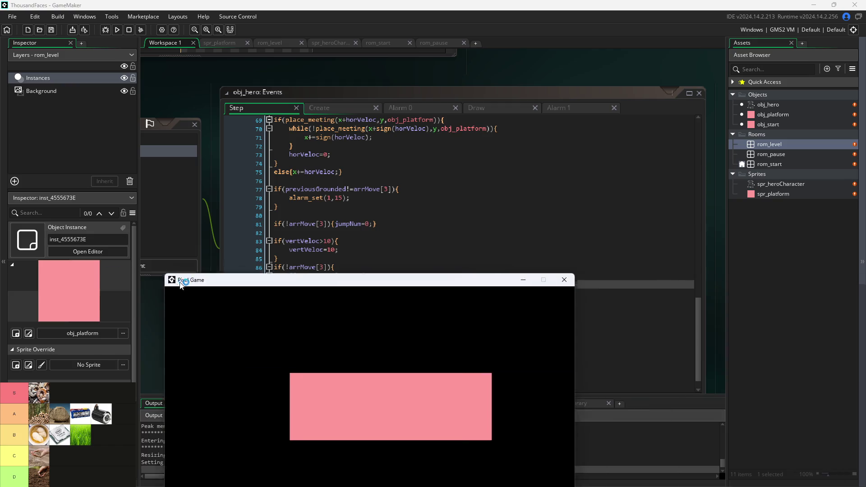
key("Left")
key("Right")
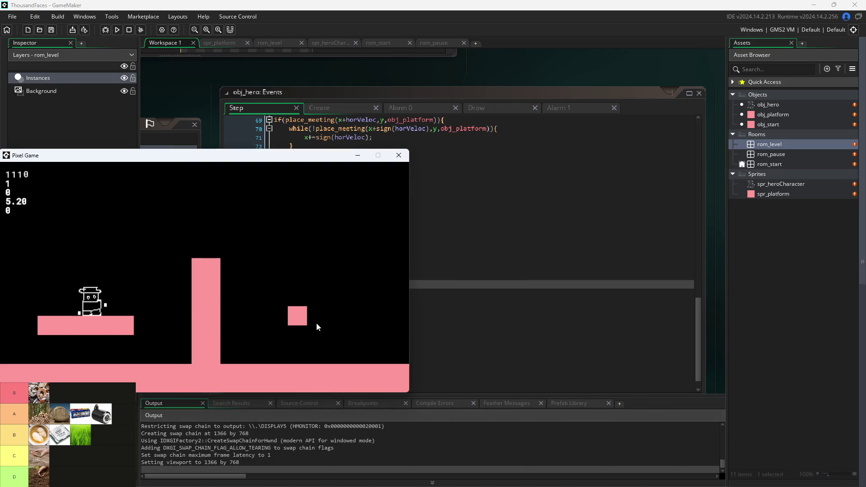
key("Right")
key("space")
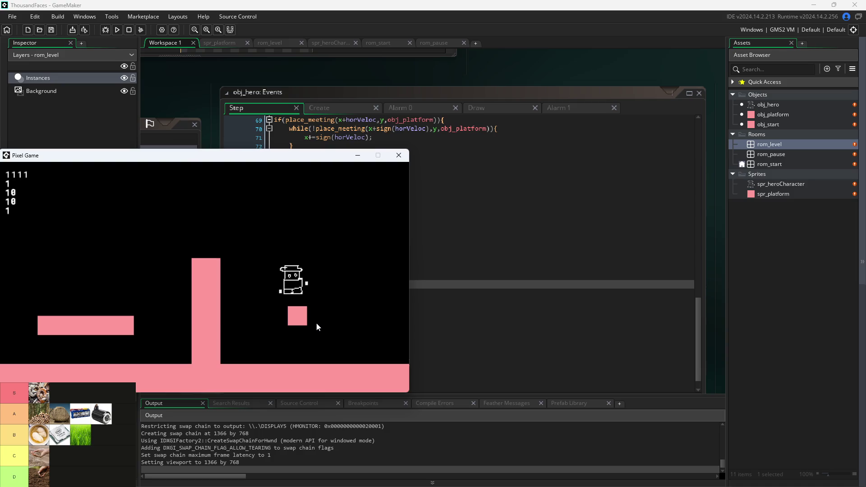
key("Right")
key("space")
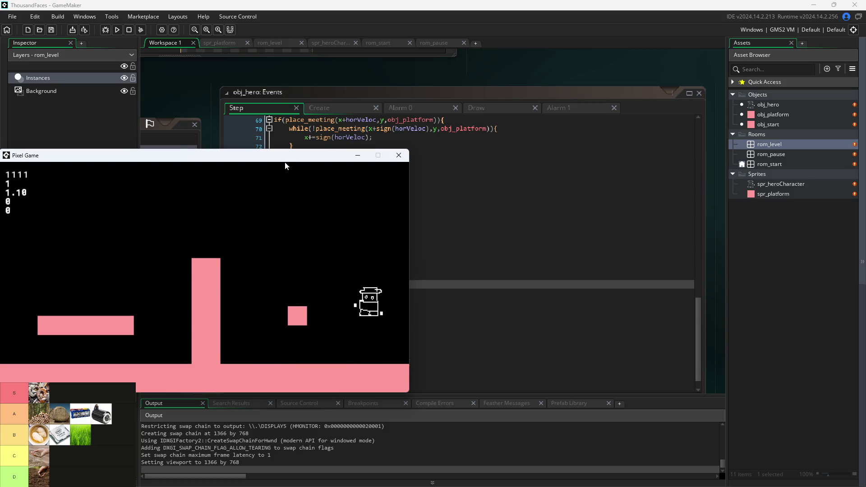
key("Left")
key("space")
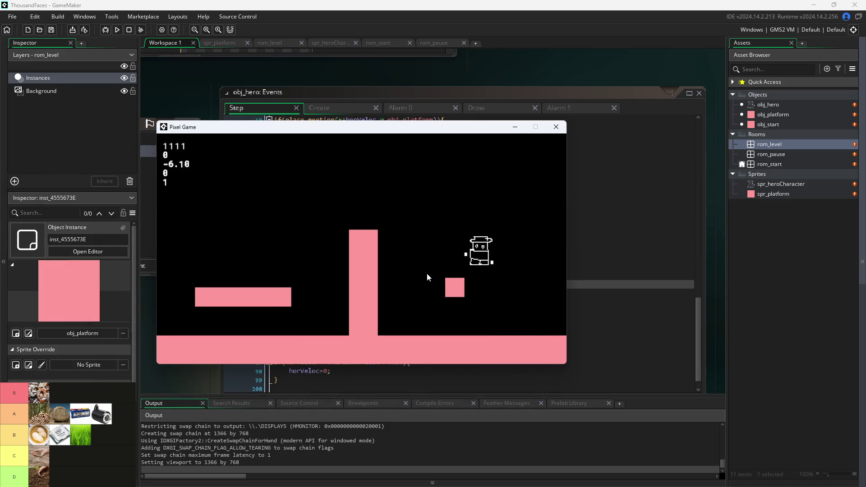
key("Left")
key("space")
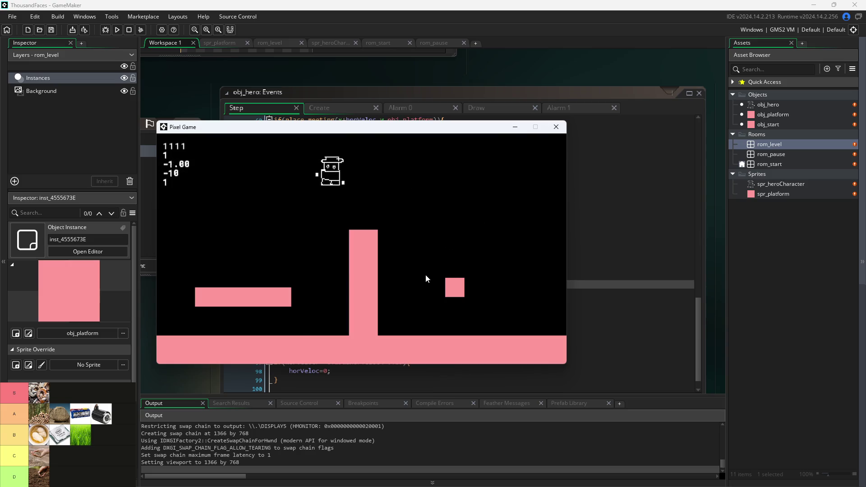
Keep jumping the hero between the left platform and the pillar, then close the game window
key("Right")
key("space")
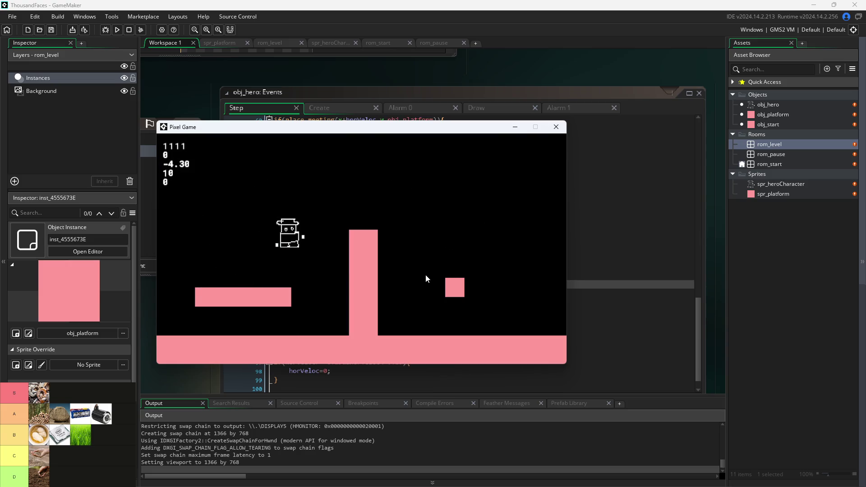
key("space")
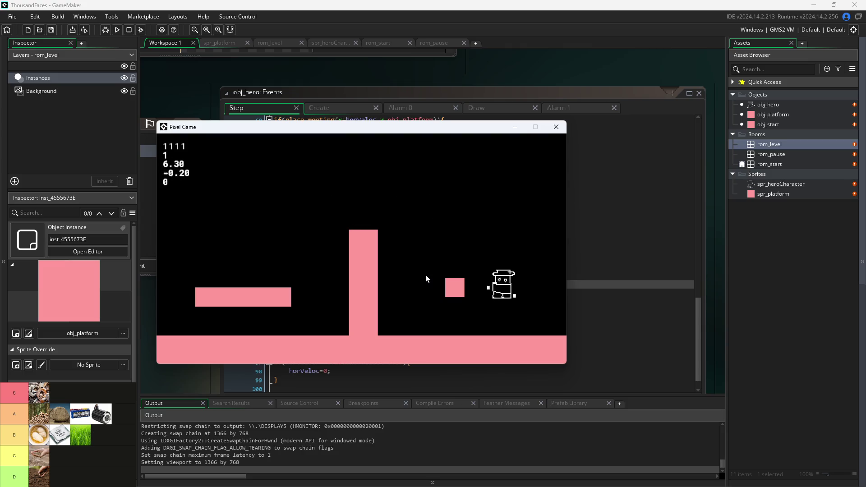
key("Right")
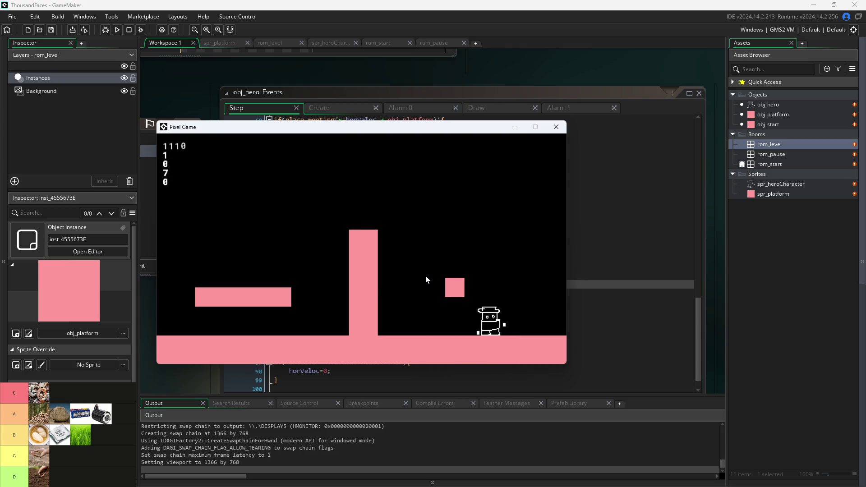
key("Left")
key("space")
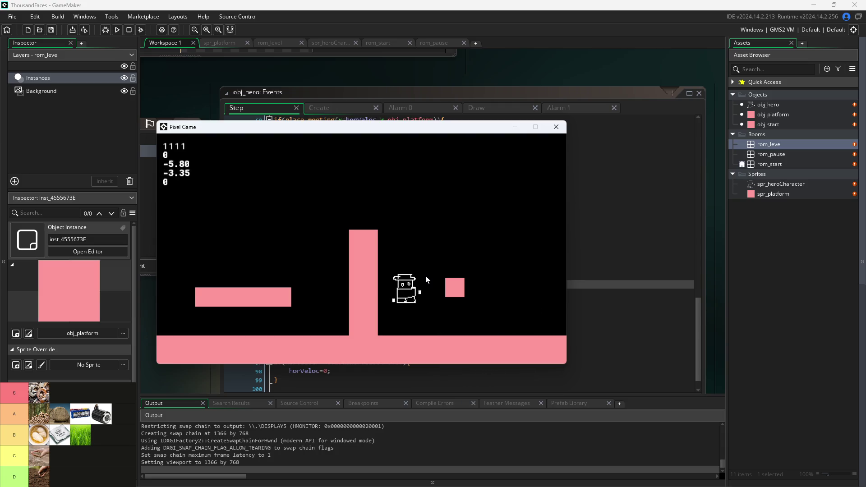
key("Right")
key("space")
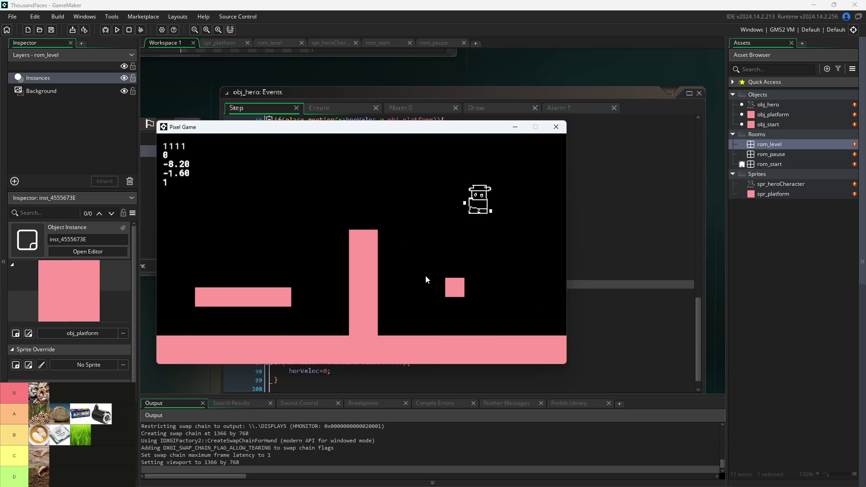
key("space")
key("Right")
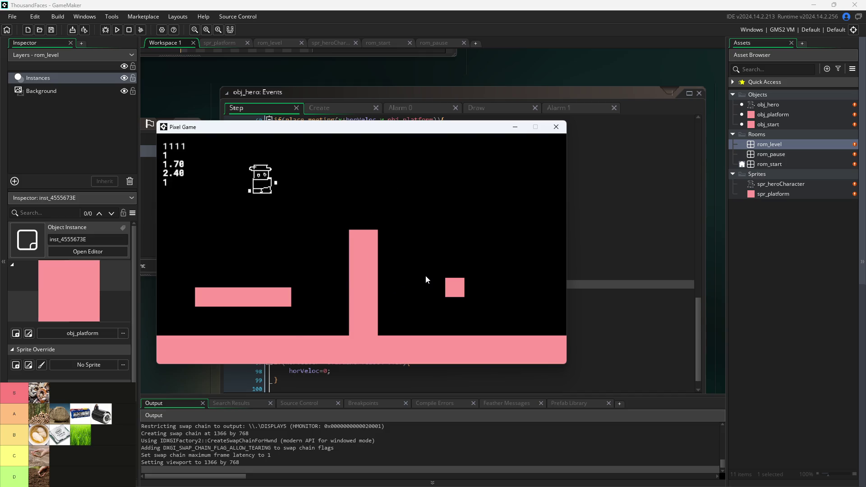
key("space")
key("Left")
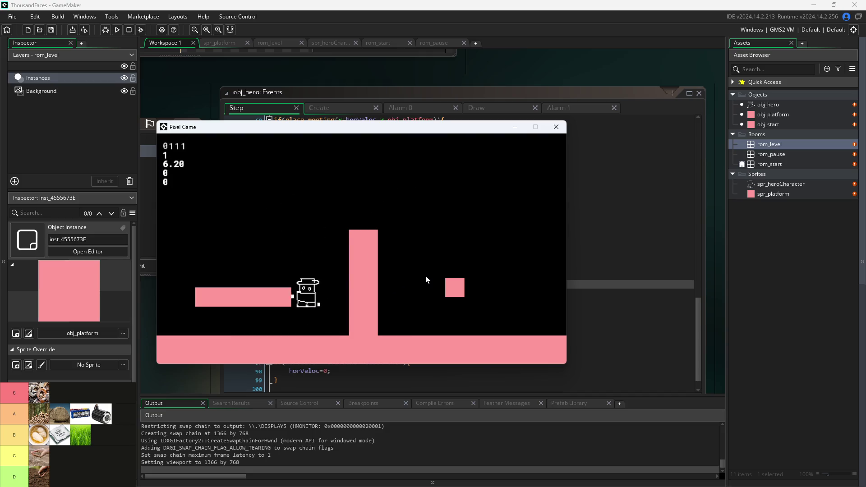
left_click(556, 126)
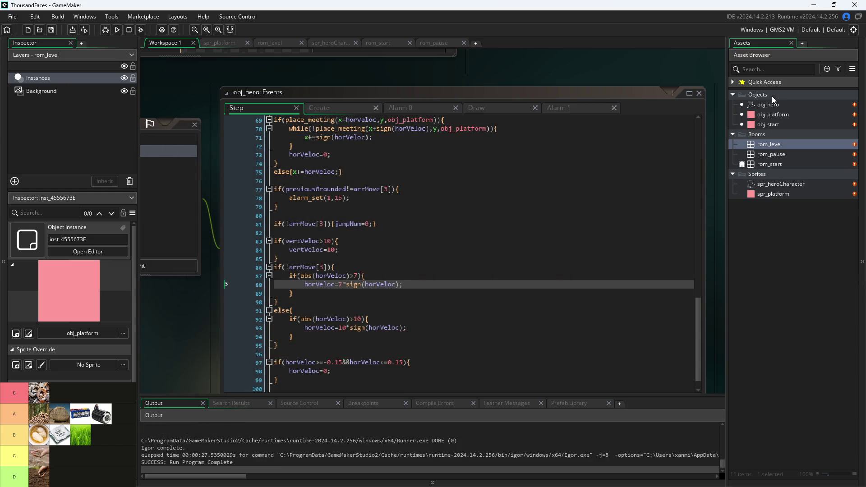
Drag the hero instance's corner in rom_level to shrink it, save, and return to obj_hero's Step code
double_click(770, 145)
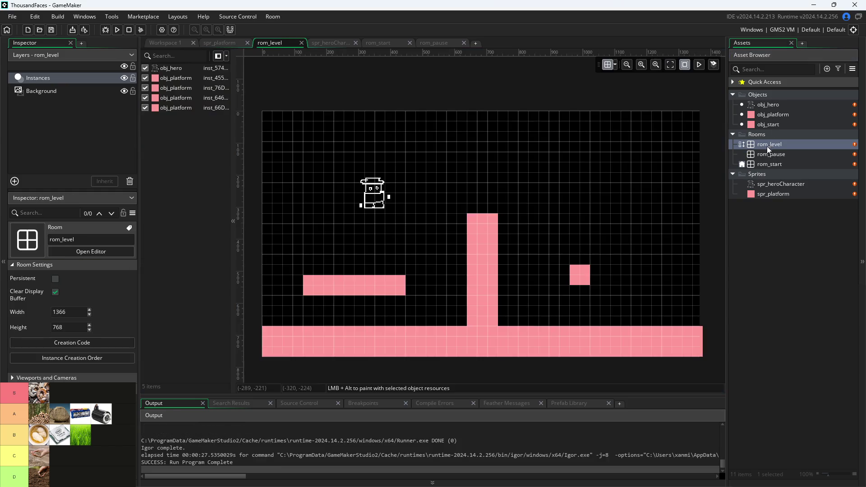
left_click(374, 192)
left_click_drag(357, 177, 370, 188)
left_click(346, 87)
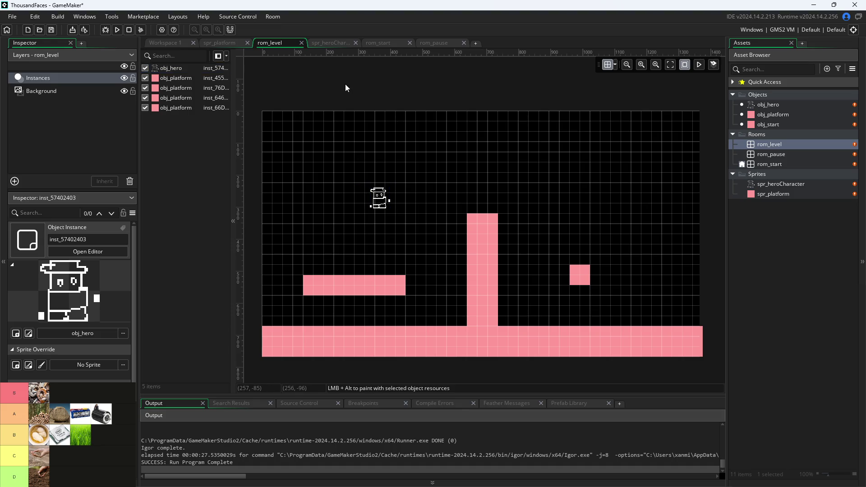
key("ctrl+s")
left_click(167, 42)
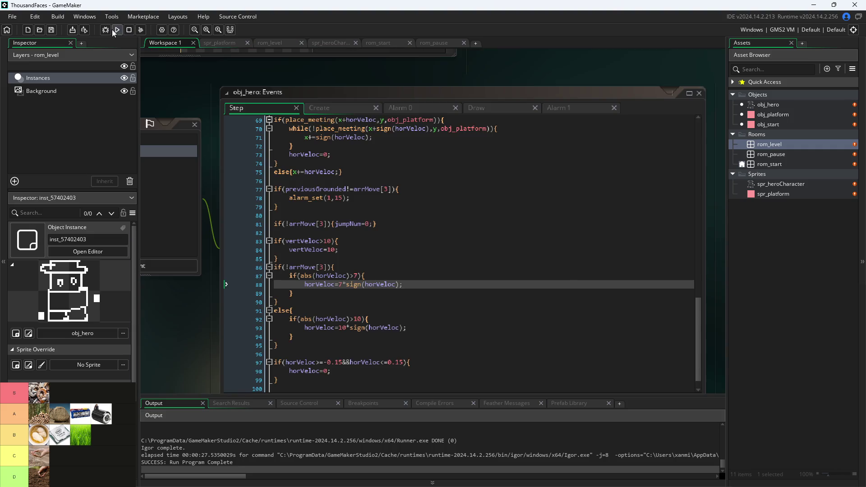
Run the game, then change line 21 to image_xscale=-abs(image_xscale)
left_click(113, 29)
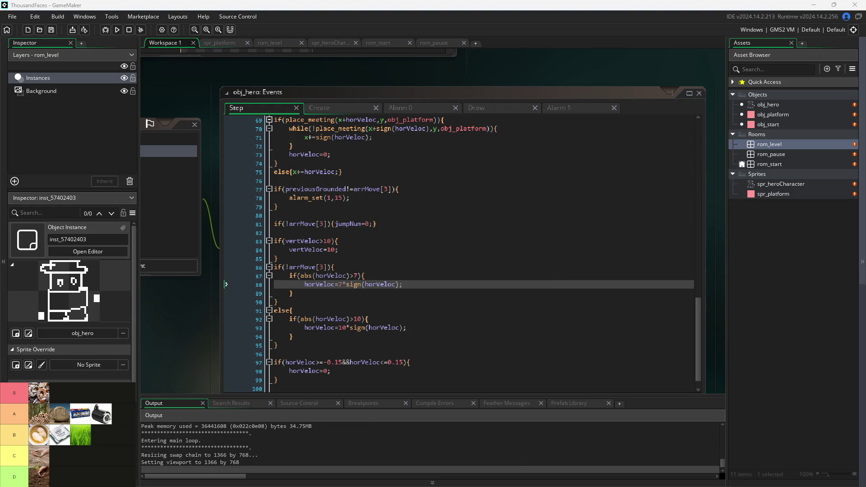
scroll(346, 217, "up", 7)
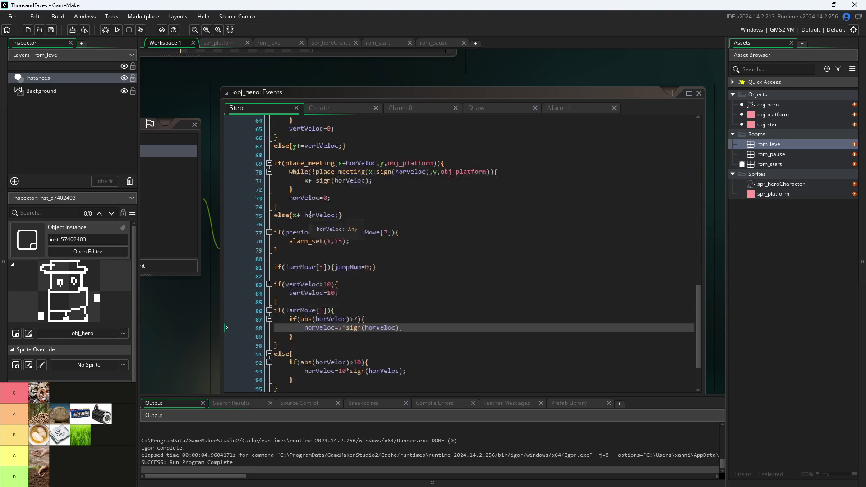
scroll(348, 213, "up", 11)
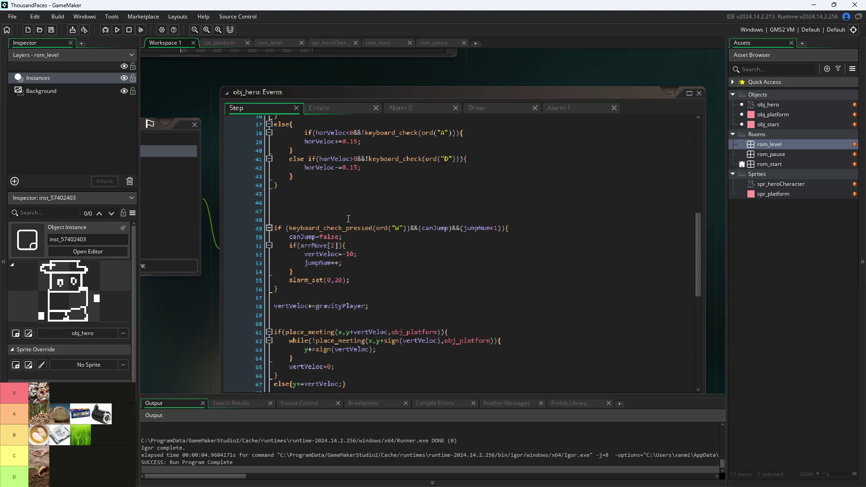
left_click(347, 180)
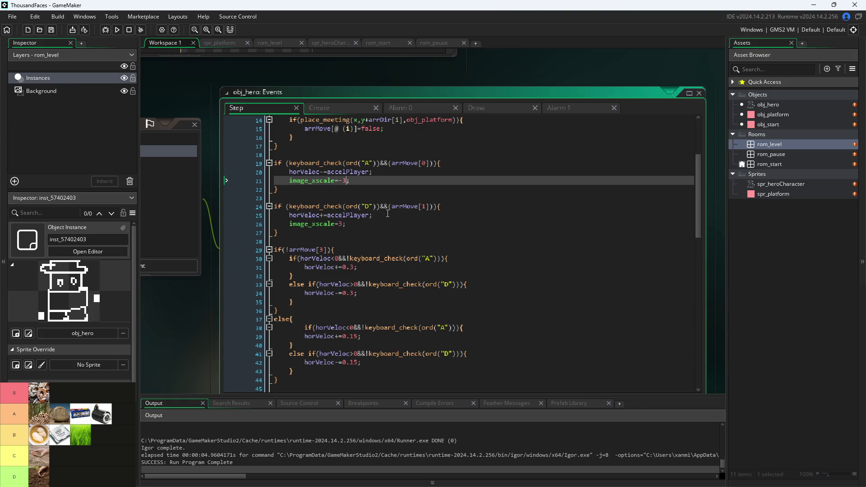
key("BackSpace")
type("im")
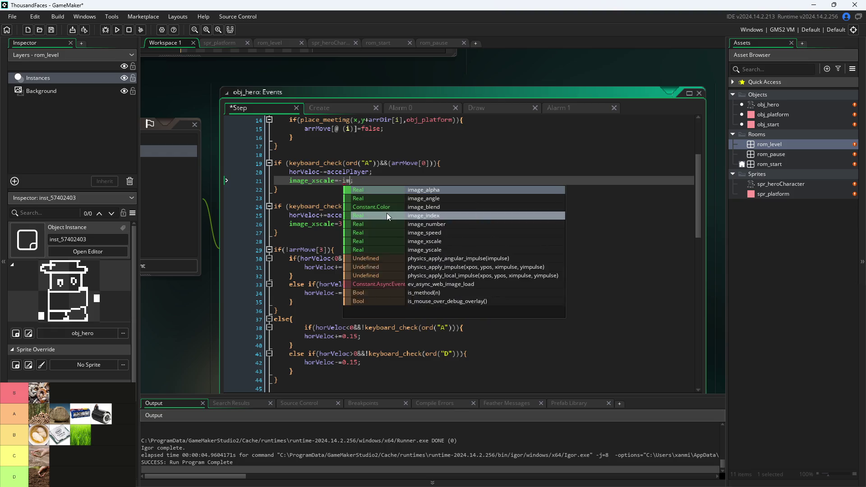
type("age")
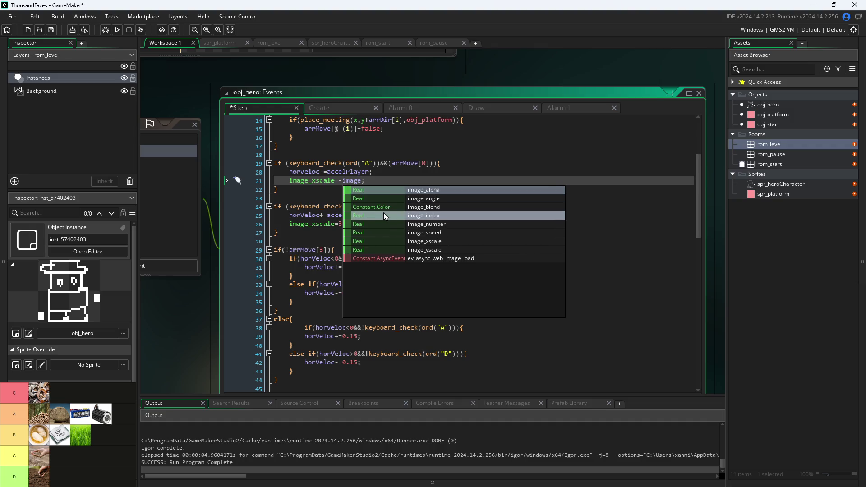
left_click(402, 239)
key("Left")
key("Left")
key("Left")
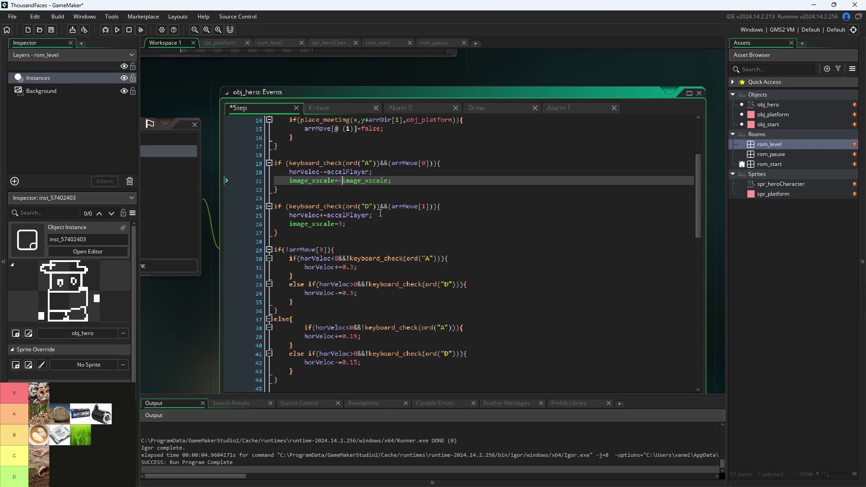
type("abs(")
type(")")
key("Down")
key("Down")
key("Down")
Change line 26 to image_xscale=abs(image_xscale), save, and run the game with F5
key("Up")
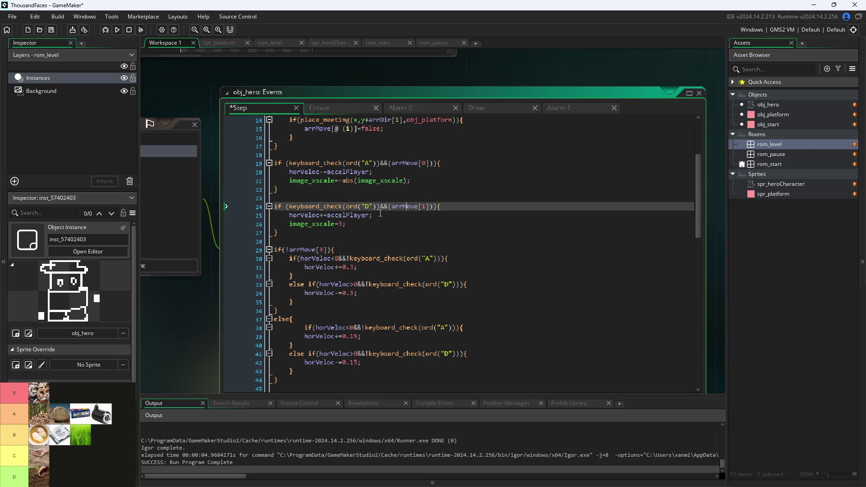
key("Down")
key("Down")
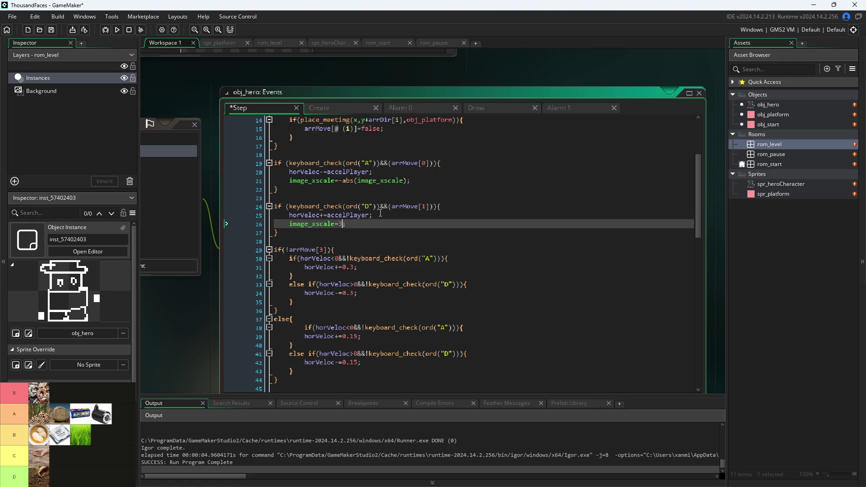
key("BackSpace")
type("-")
key("BackSpace")
type("abs")
type("(im")
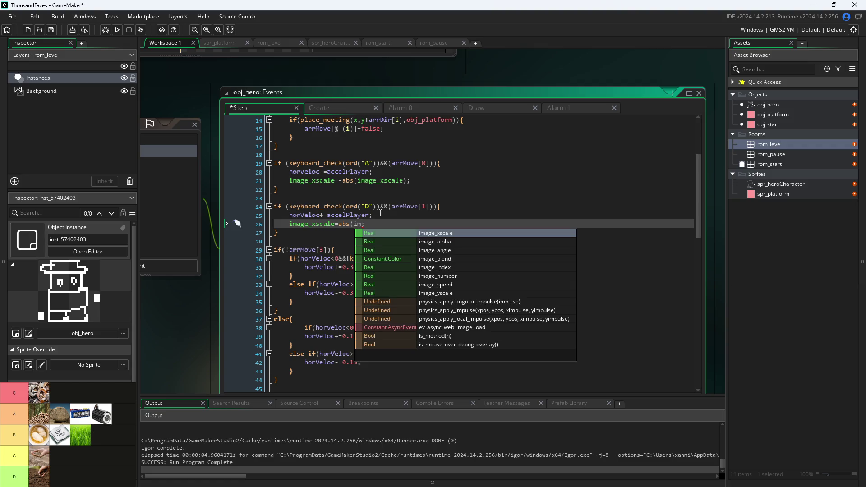
key("Return")
type(")")
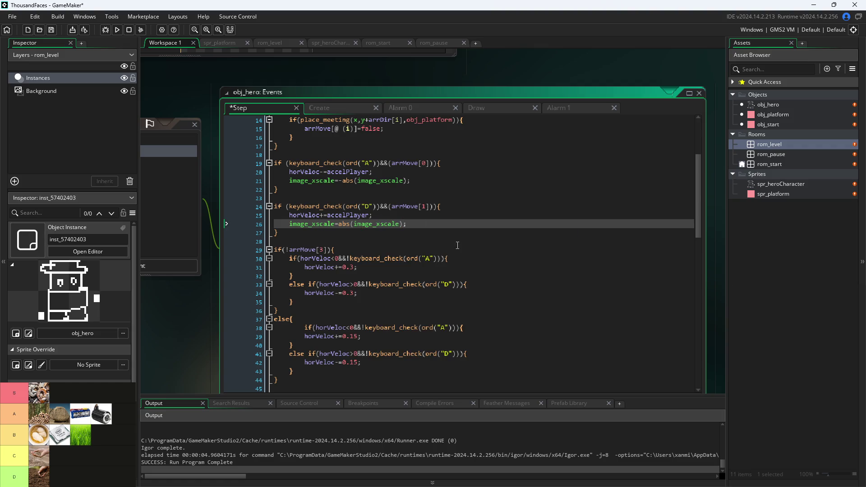
key("ctrl+s")
key("F5")
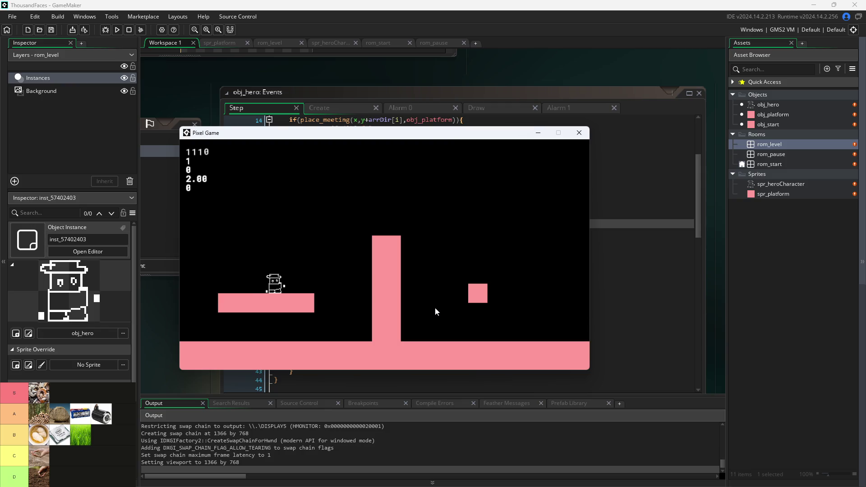
Run the hero along the platform and jump it left and right repeatedly
key("Right")
key("Left")
key("Right")
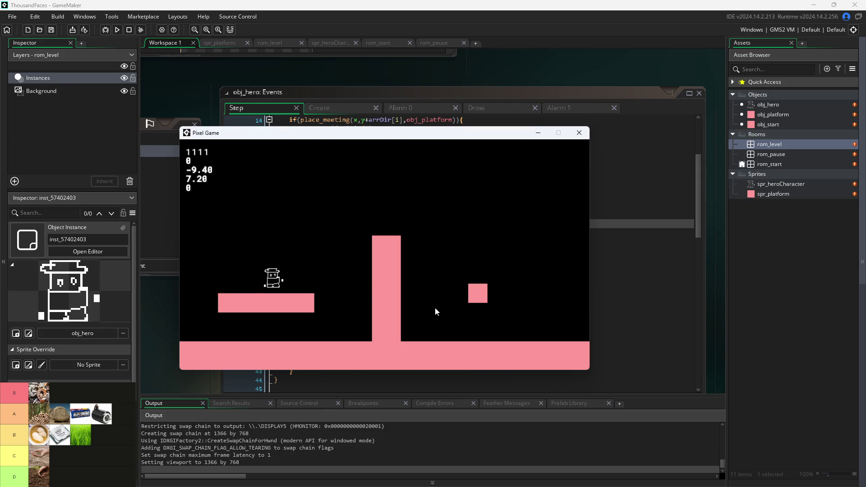
key("space")
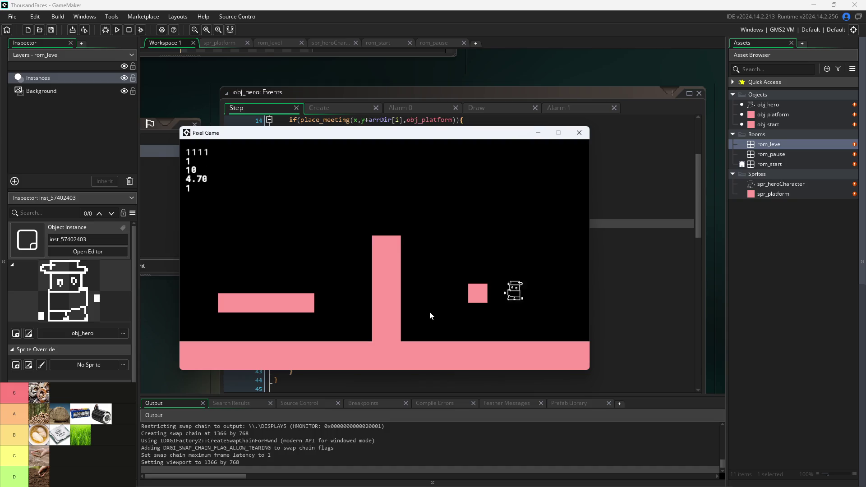
key("space")
key("Left")
key("Left")
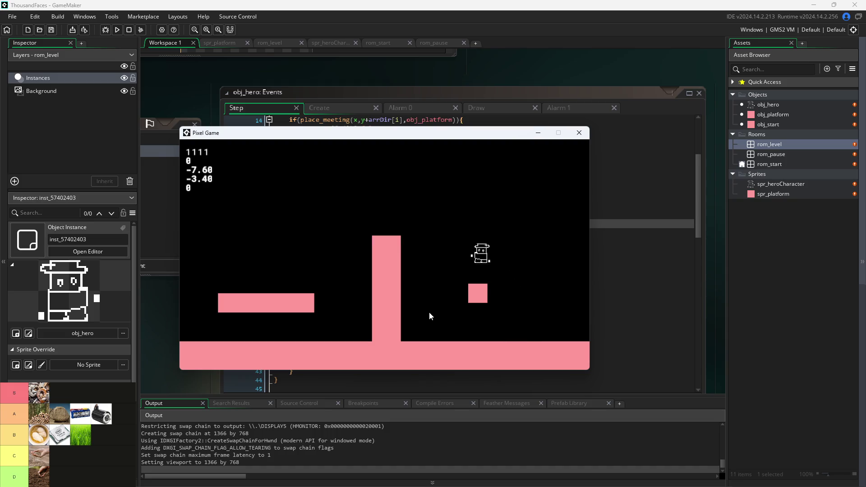
key("space")
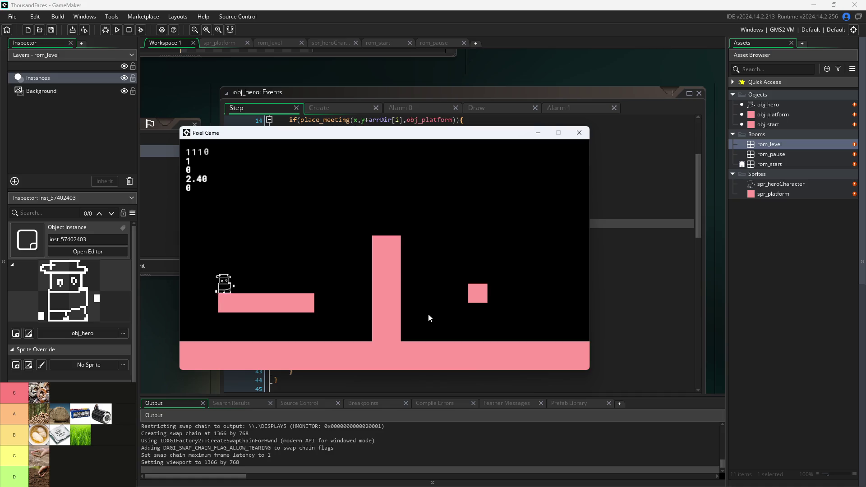
key("Right")
key("space")
key("Left")
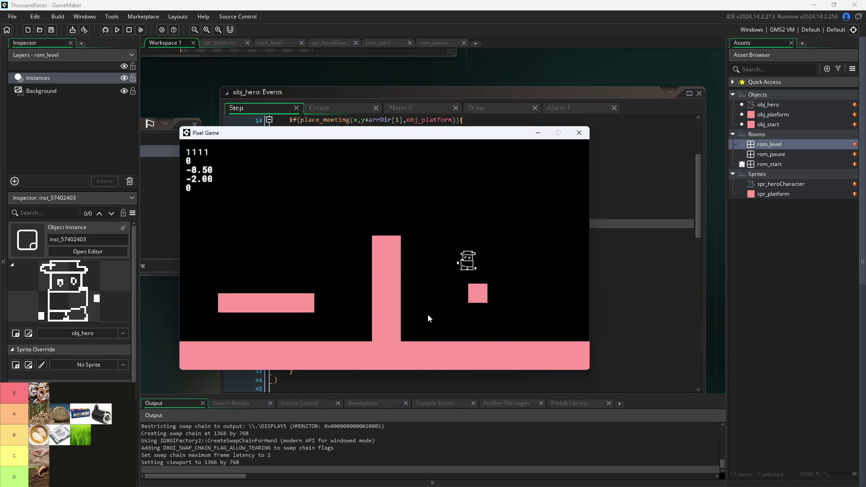
key("space")
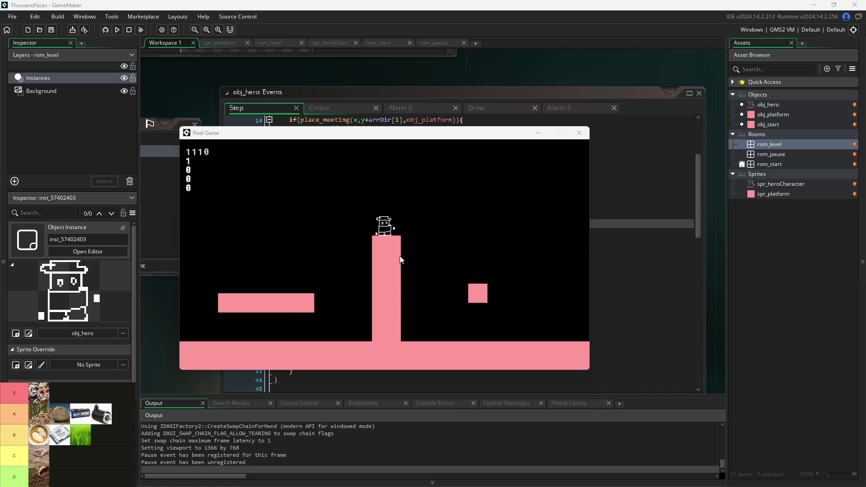
Jump the hero off the tall platform and land it on the small platform, then bring up Task View
key("Up")
key("Right")
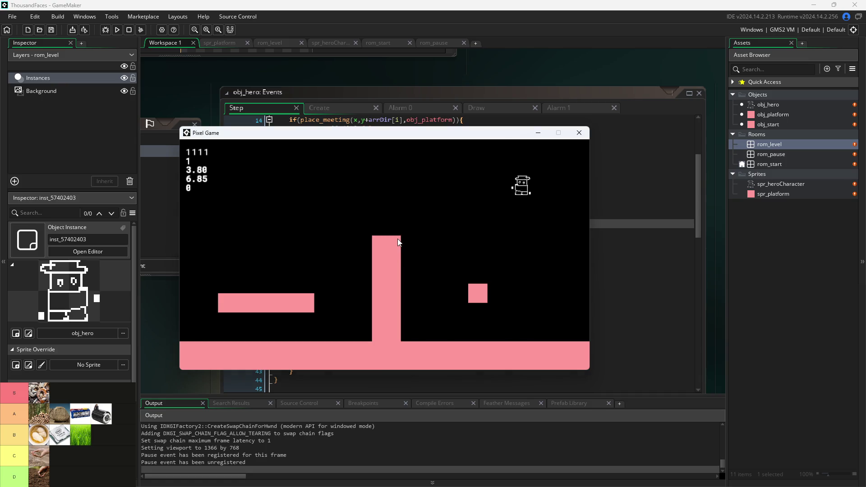
key("Up")
key("Left")
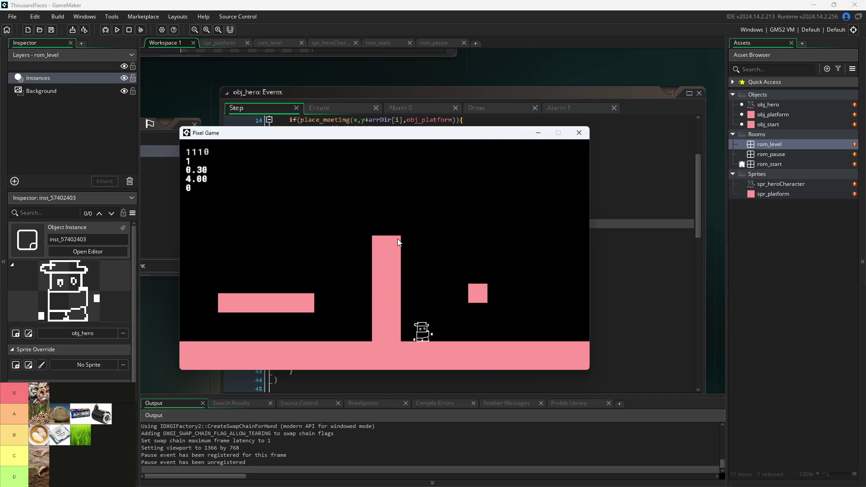
key("Right")
key("Up")
key("Left")
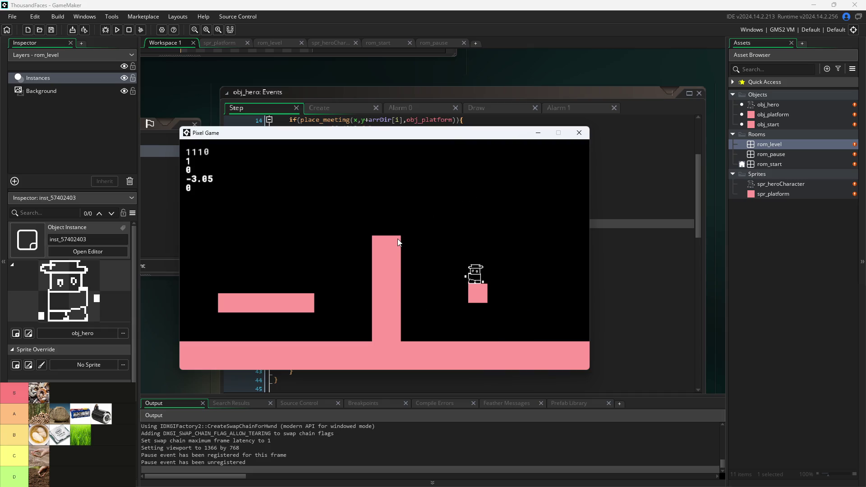
key("Up")
key("Left")
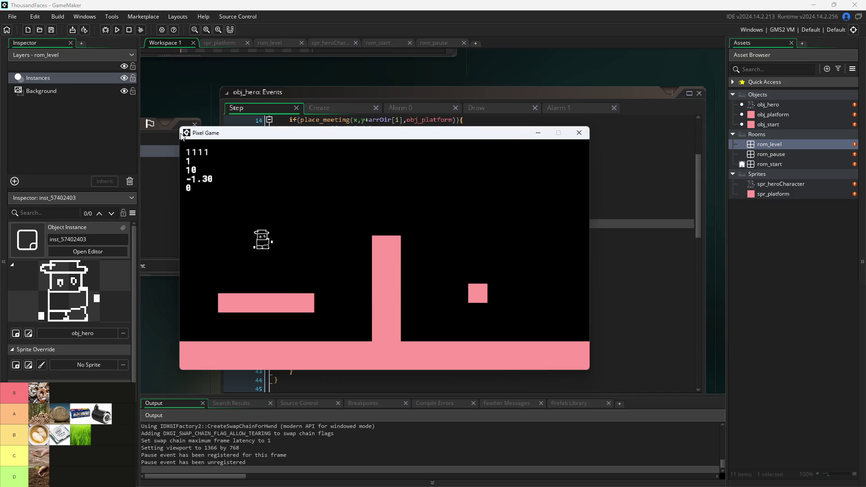
key("Right")
key("Up")
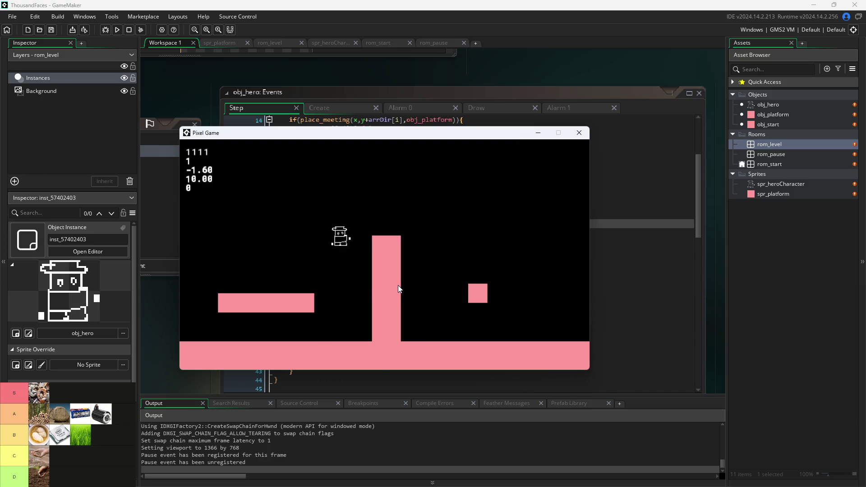
key("Right")
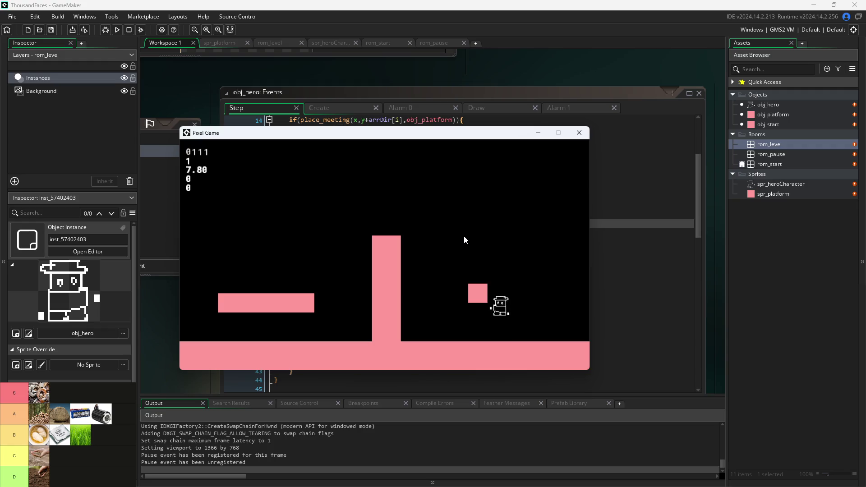
key("Up")
key("Up")
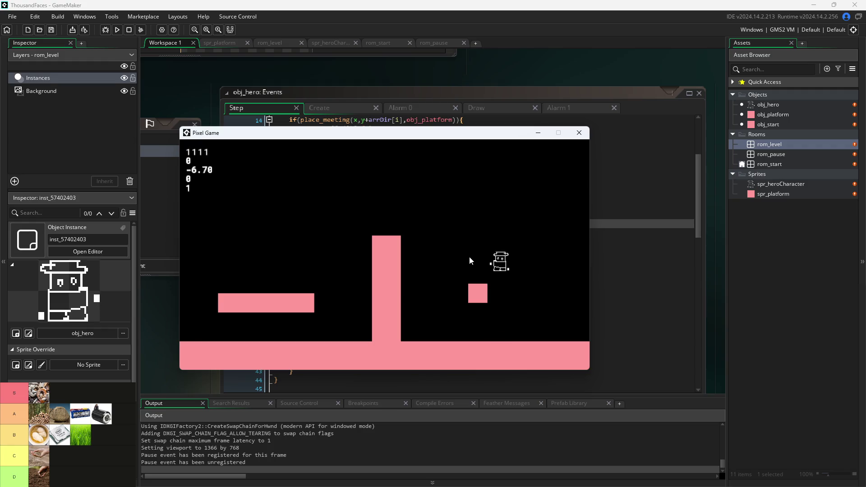
key("Left")
key("super+Tab")
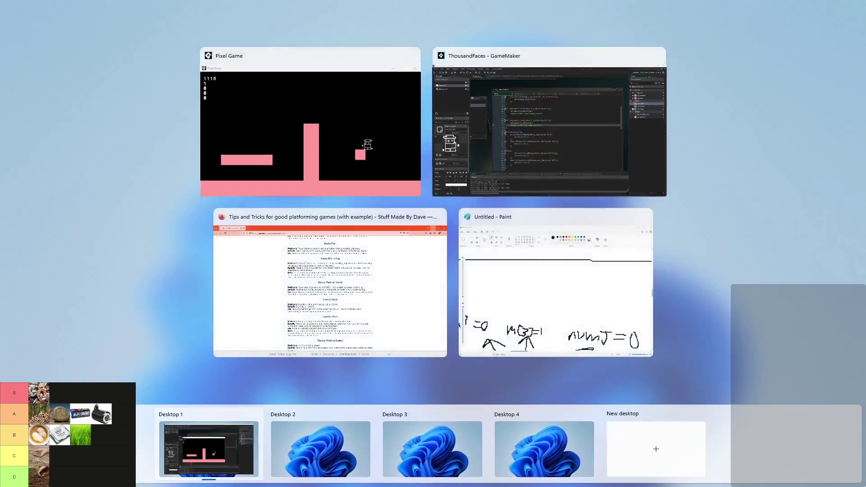
Switch back to the ThousandFaces - GameMaker window from Task View
left_click(529, 78)
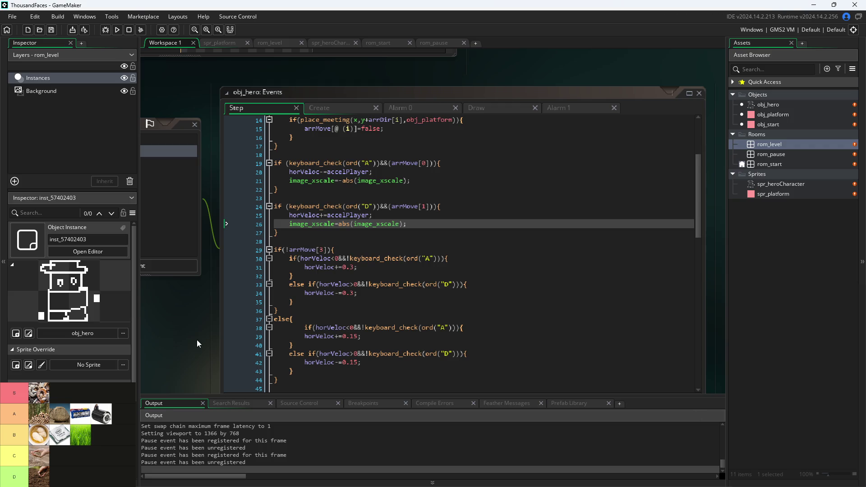
Relaunch the project with Run, bringing up the prompt to stop the running copy
left_click(118, 29)
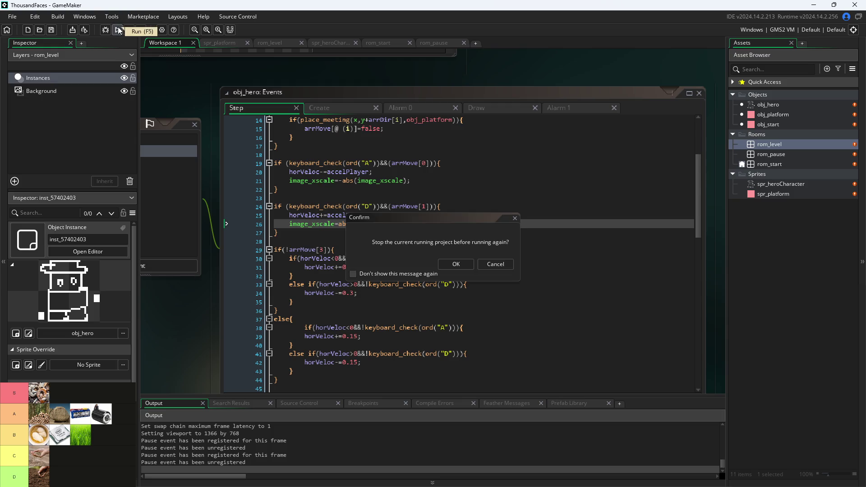
Confirm stopping the old run, then jump the hero with A, D, W and space onto the tall pillar
left_click(456, 264)
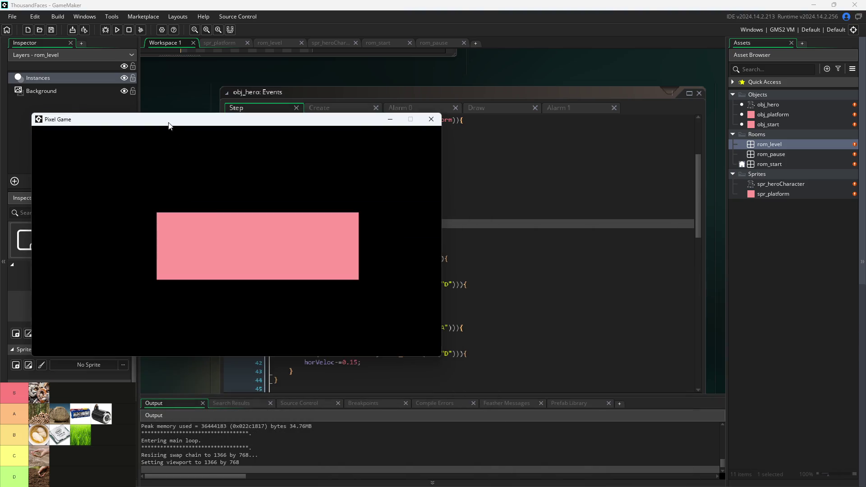
key("d")
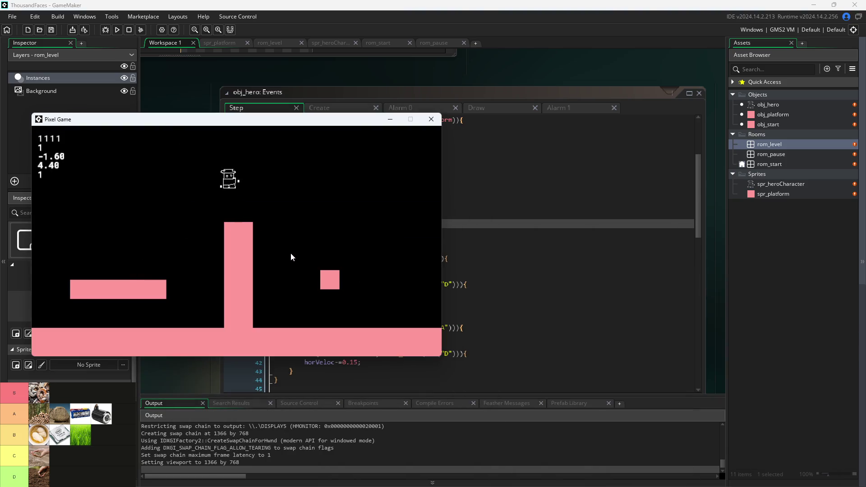
key("a")
key("w")
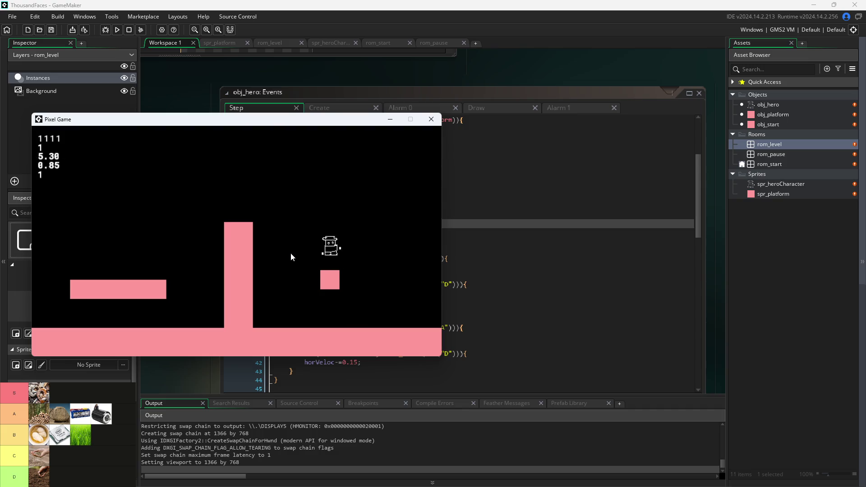
key("w")
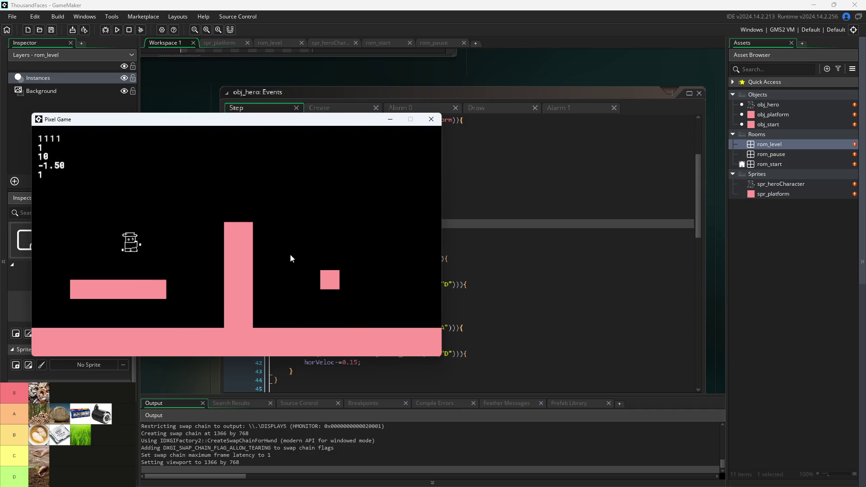
key("space")
key("d")
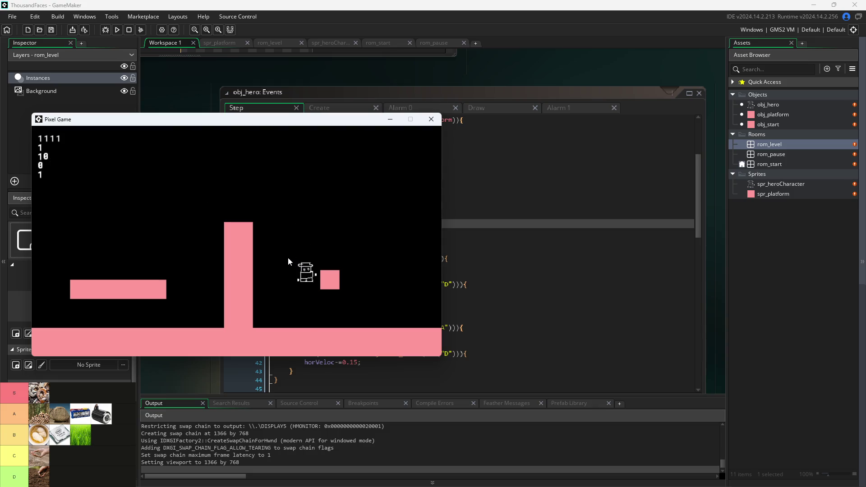
key("space")
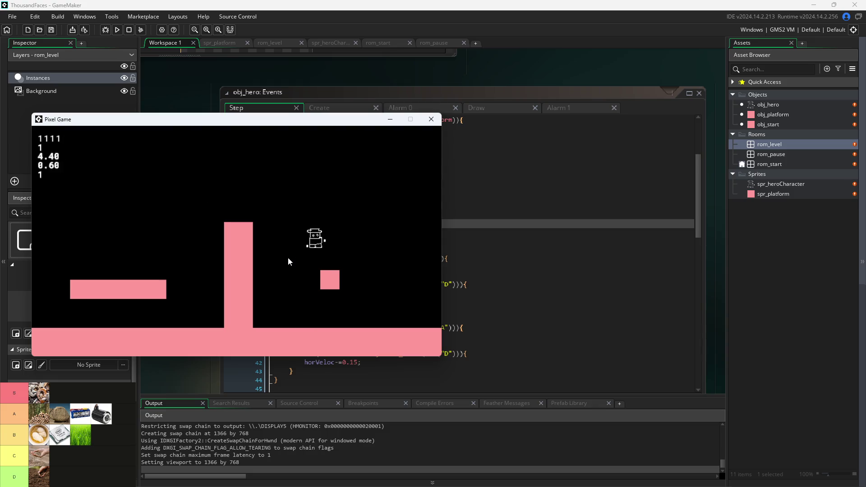
key("space")
key("a")
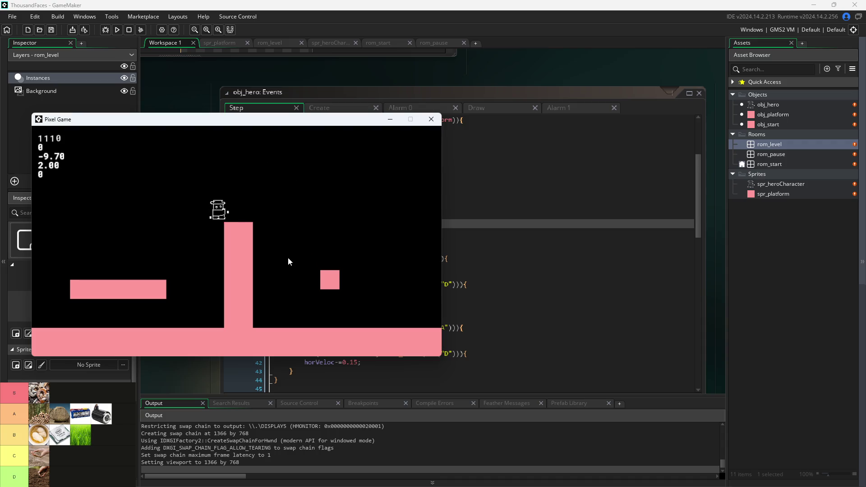
key("space")
Leap the hero off the pillar onto the small block, then refocus and close the game window
key("space")
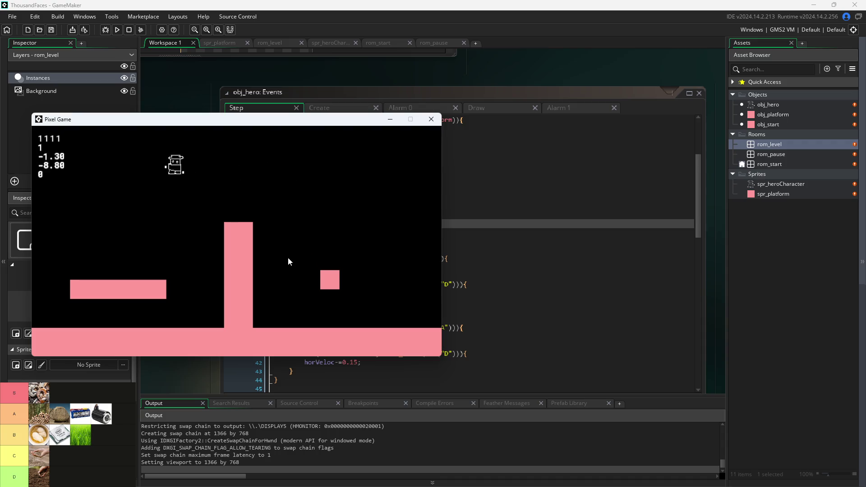
key("space")
key("d")
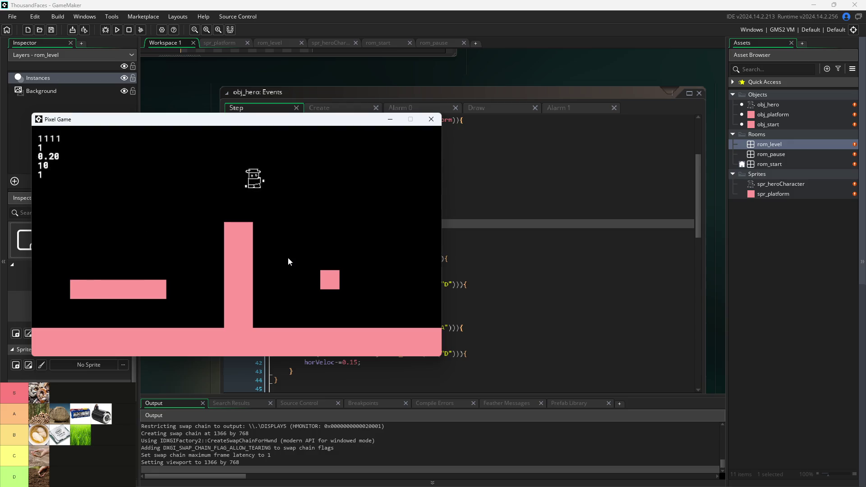
key("space")
key("a")
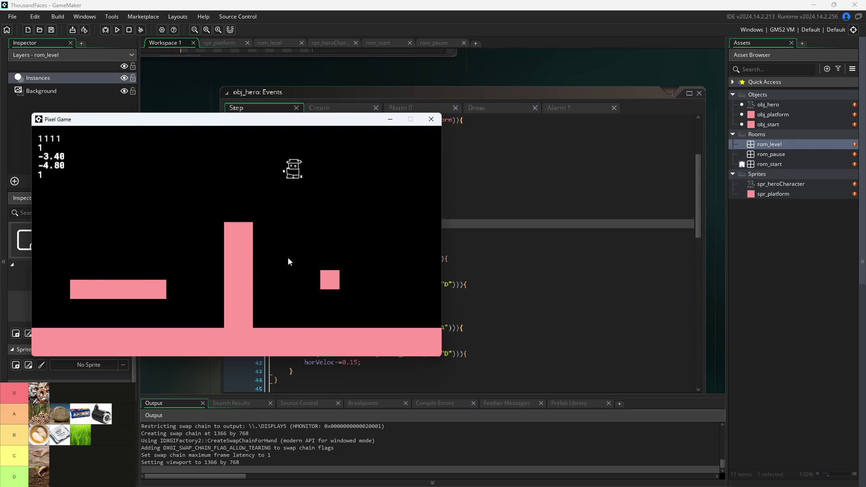
key("space")
key("d")
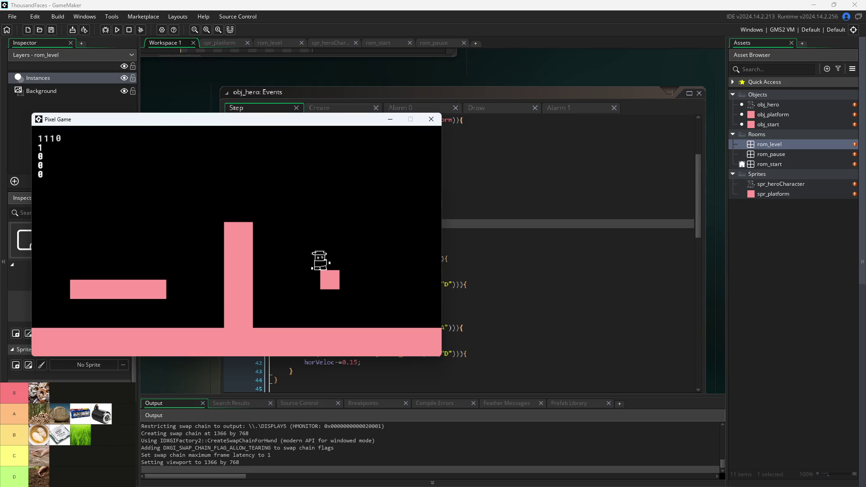
key("alt+Tab")
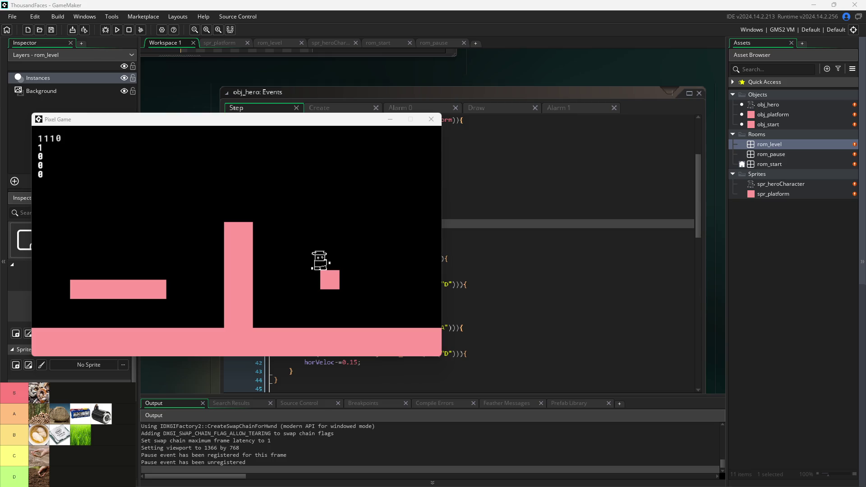
left_click(300, 253)
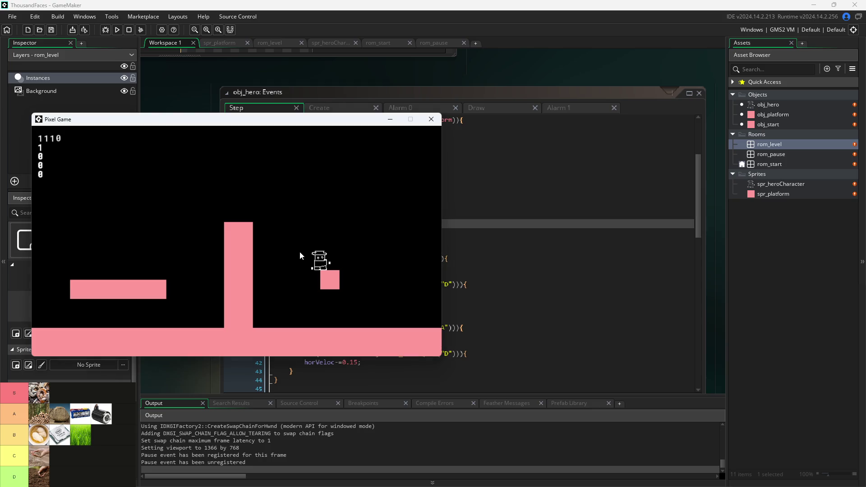
left_click(431, 120)
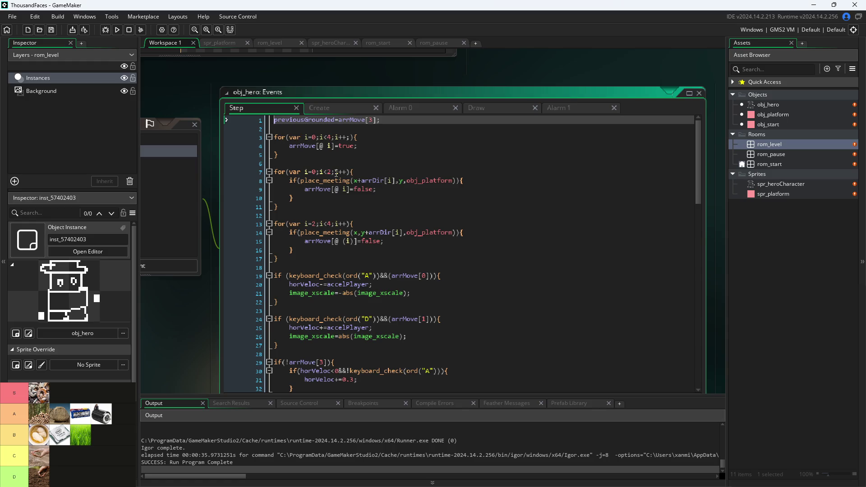
key("shift+Down")
key("shift+Down")
key("shift+Down")
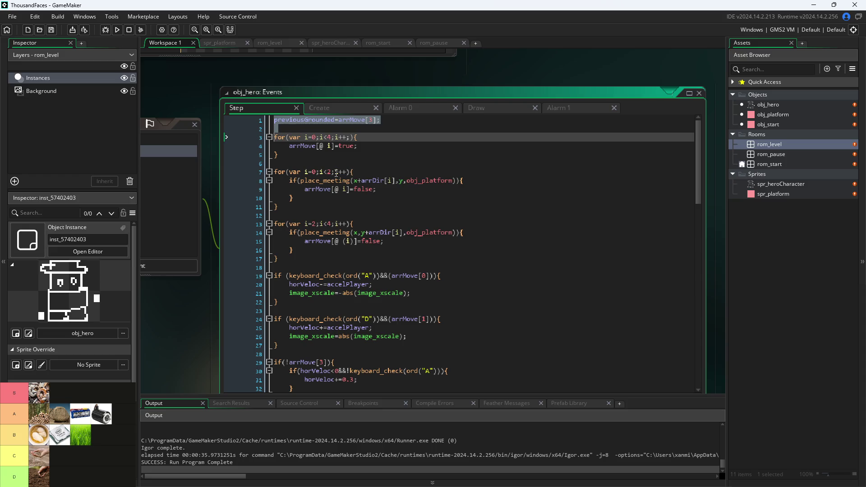
key("shift+Down")
key("shift+Down")
key("shift+Down")
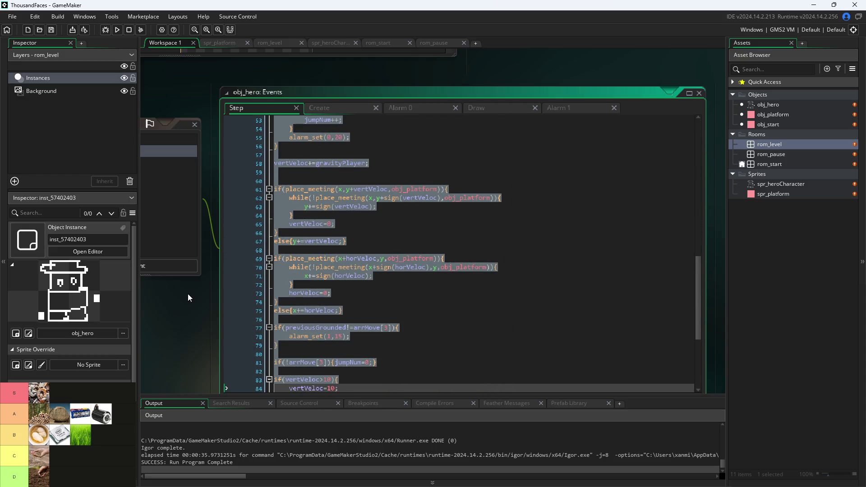
left_click(587, 155)
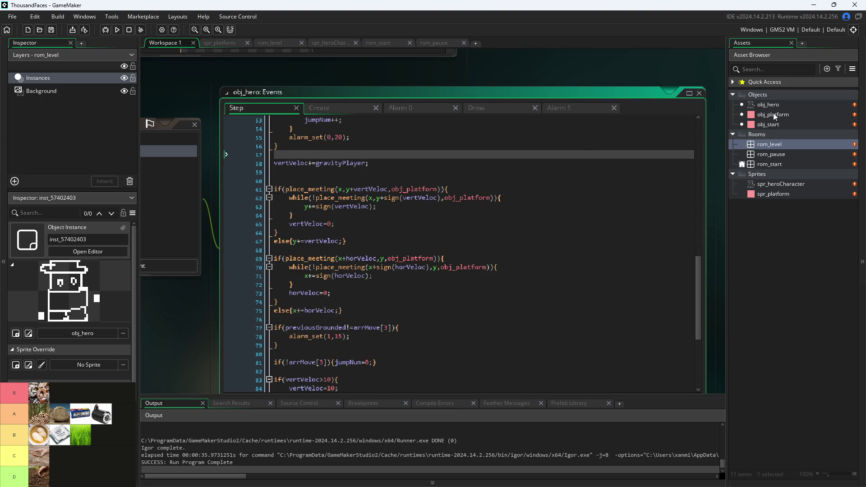
right_click(772, 96)
Create a new object named obj_controller and make it invisible
mouse_move(754, 101)
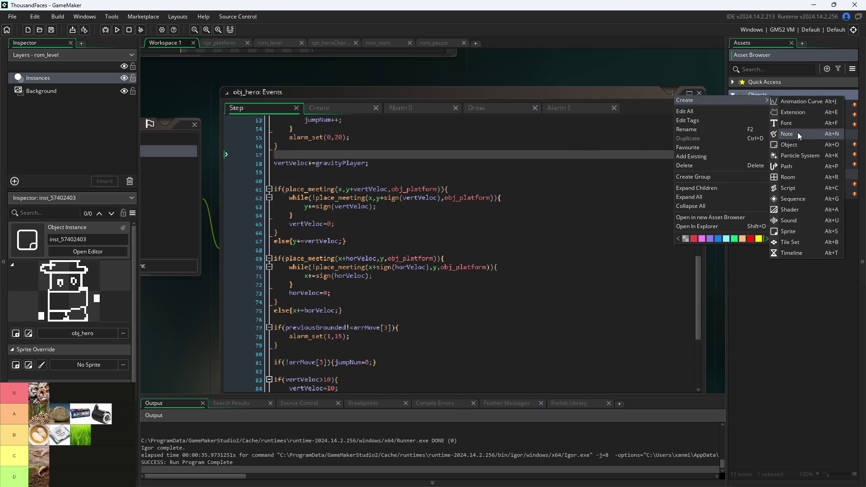
left_click(799, 142)
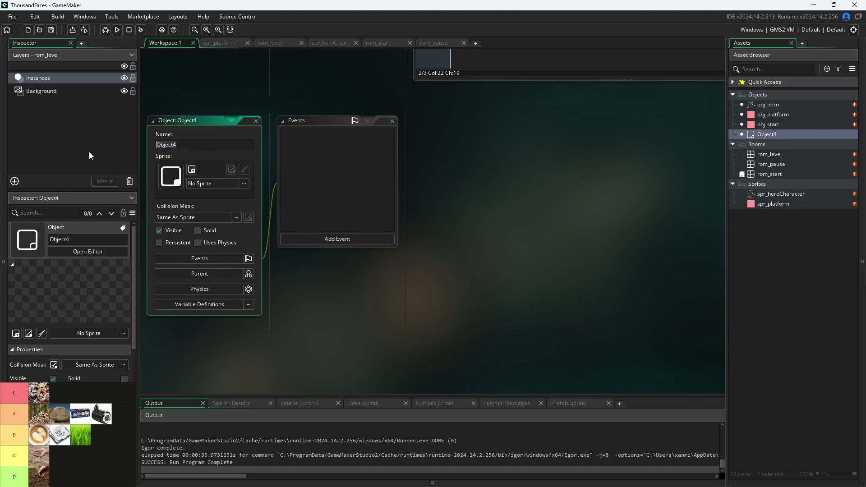
type("obj_contr")
type("oller")
key("Return")
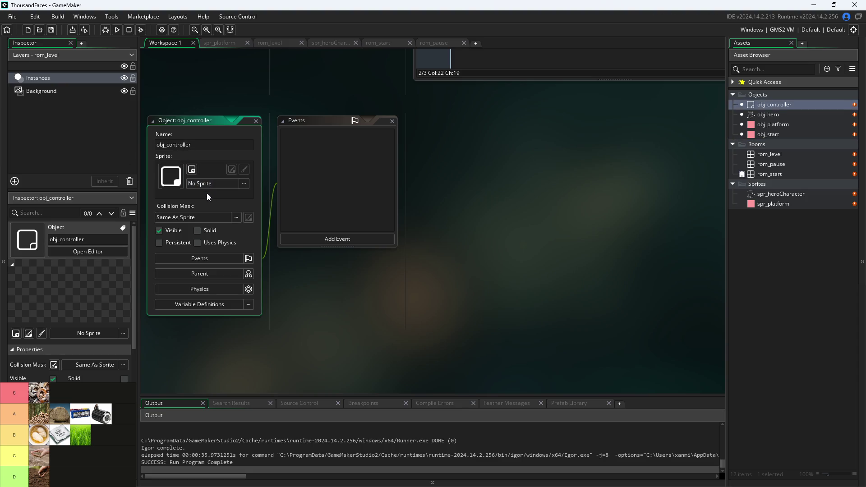
left_click(159, 230)
Add a Step event to obj_controller and delete its template comment lines
left_click(314, 243)
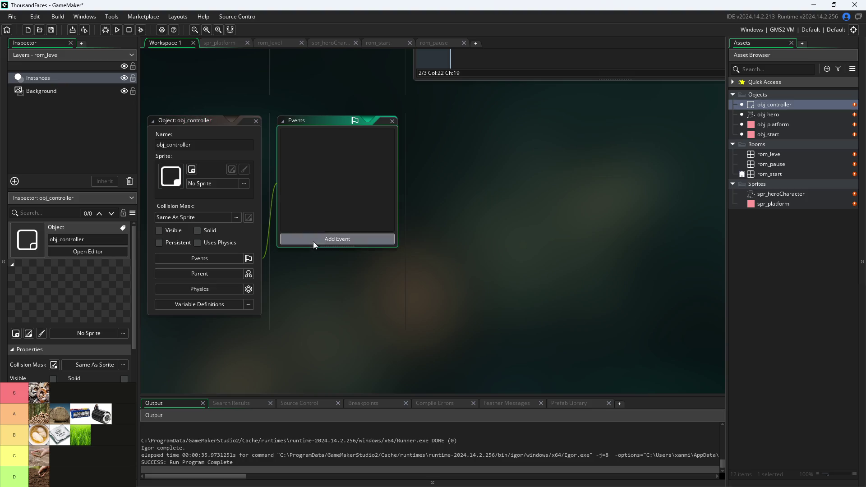
mouse_move(355, 278)
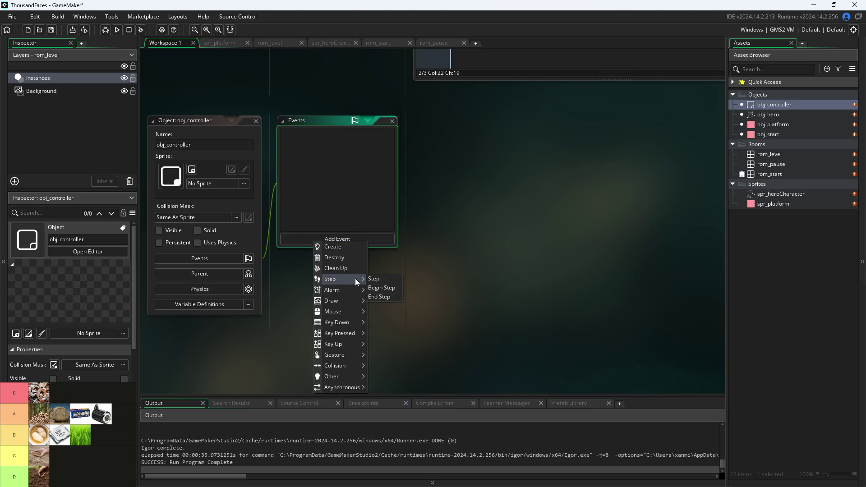
left_click(383, 280)
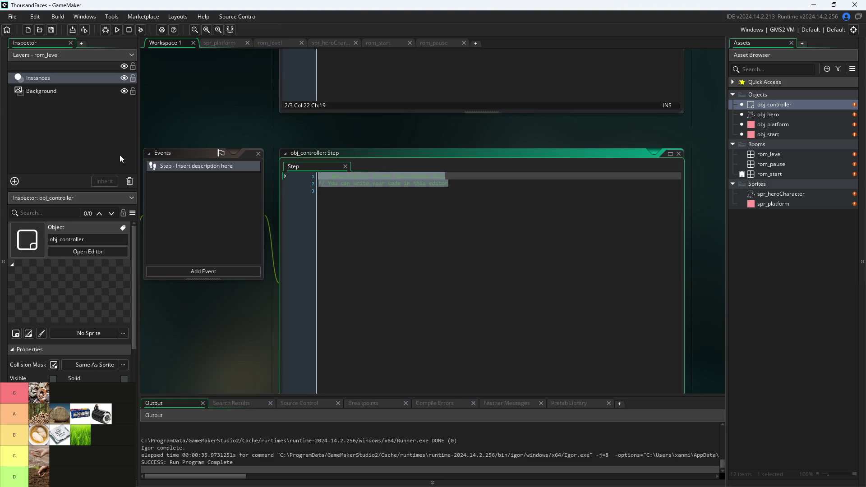
key("Delete")
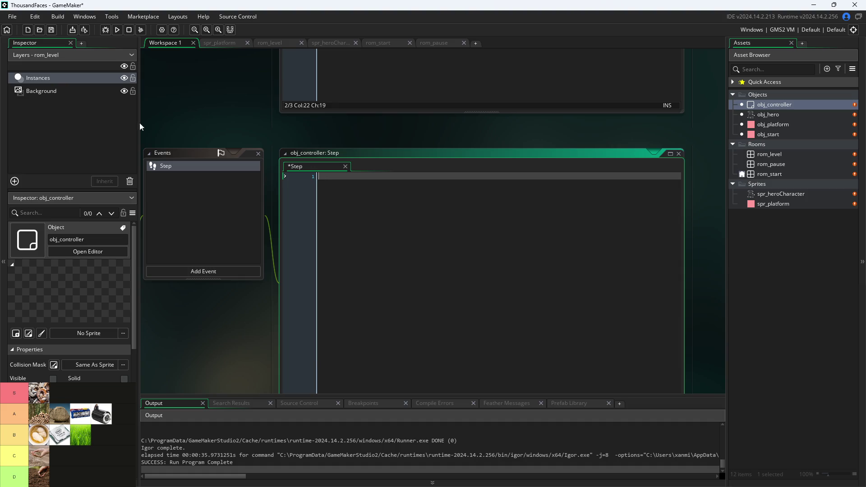
left_click(188, 270)
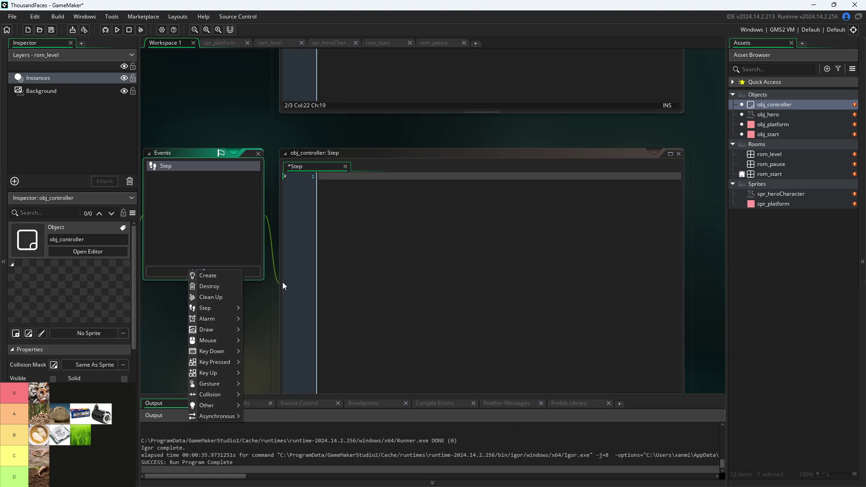
Add a Create event to obj_controller whose code is global.paused=false
left_click(201, 276)
key("ctrl+a")
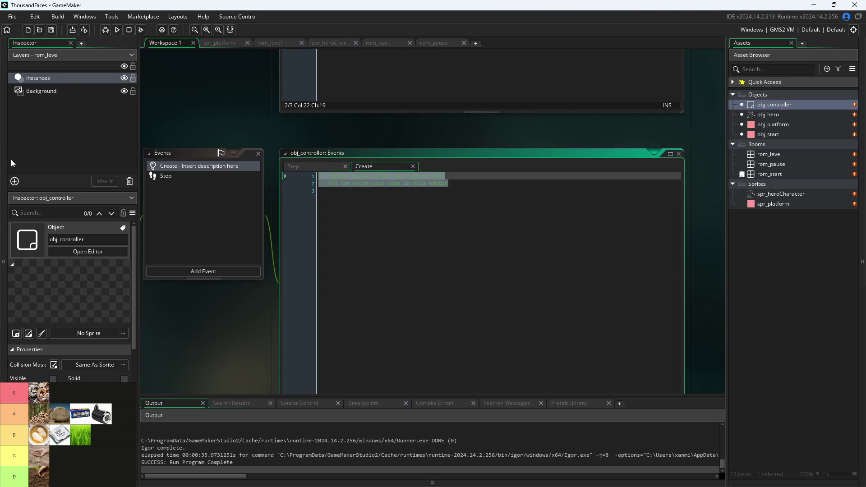
type("glo")
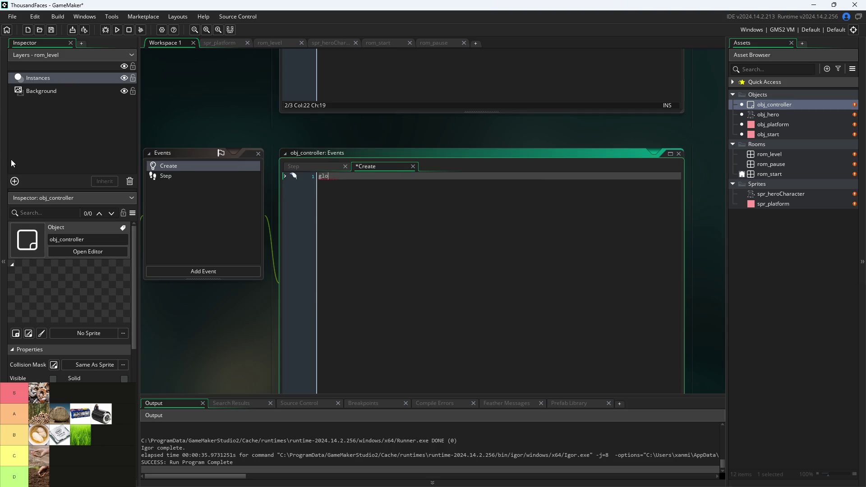
type("bal.")
type("paused=")
type("false;")
scroll(216, 151, "up", 6)
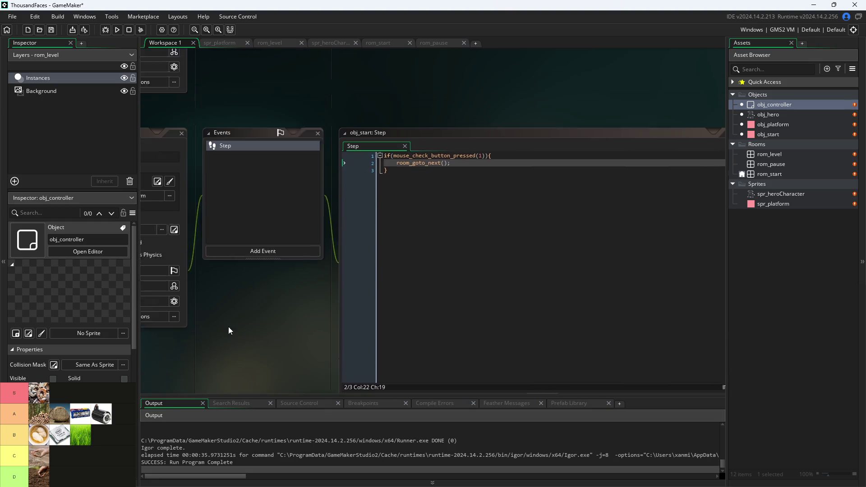
Open obj_hero from the Asset Browser and scroll its Step code back to line 1
scroll(292, 292, "down", 2)
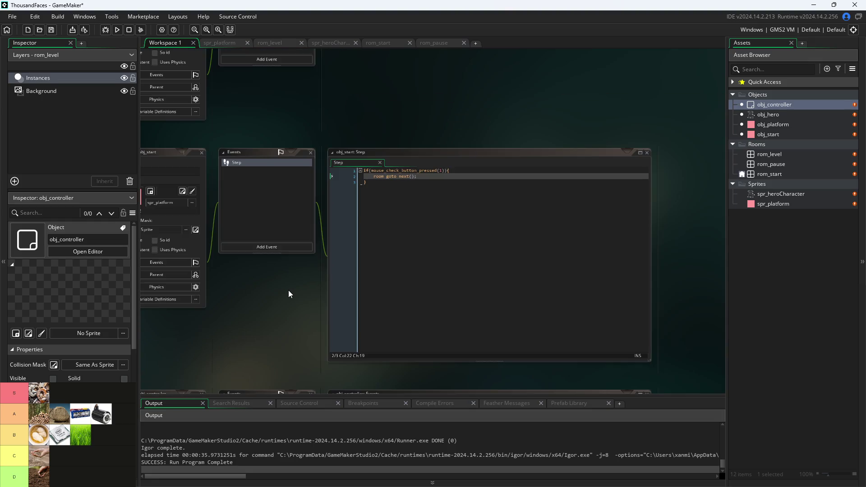
double_click(769, 115)
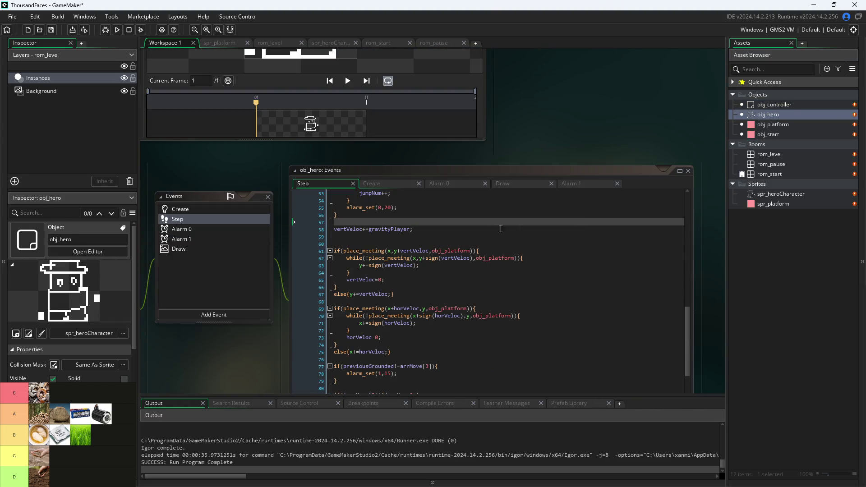
scroll(500, 228, "up", 17)
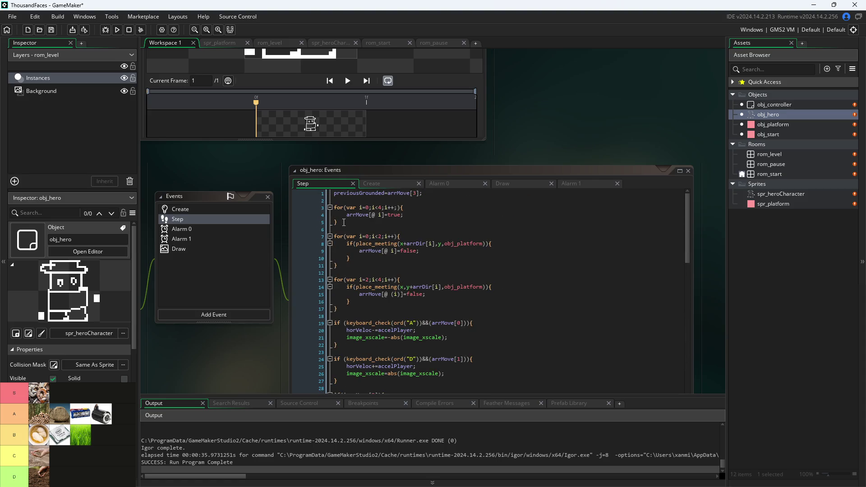
left_click_drag(253, 371, 297, 318)
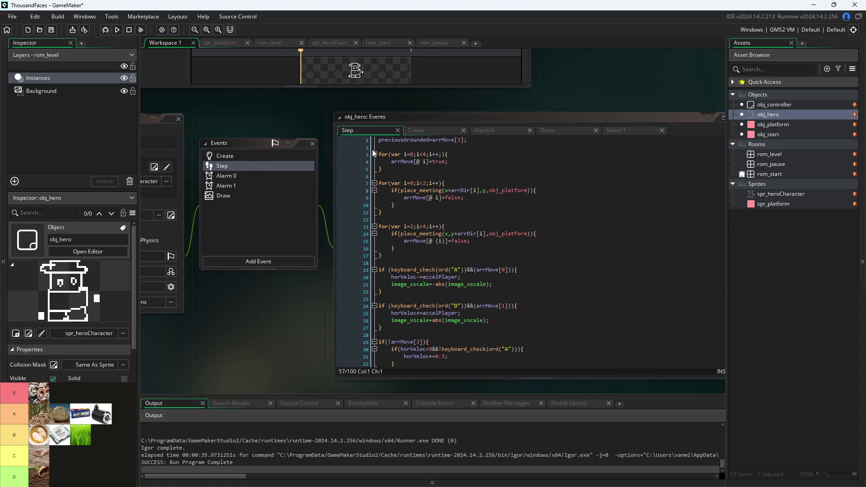
Select all of obj_hero's Step code and indent it one level
left_click(380, 142)
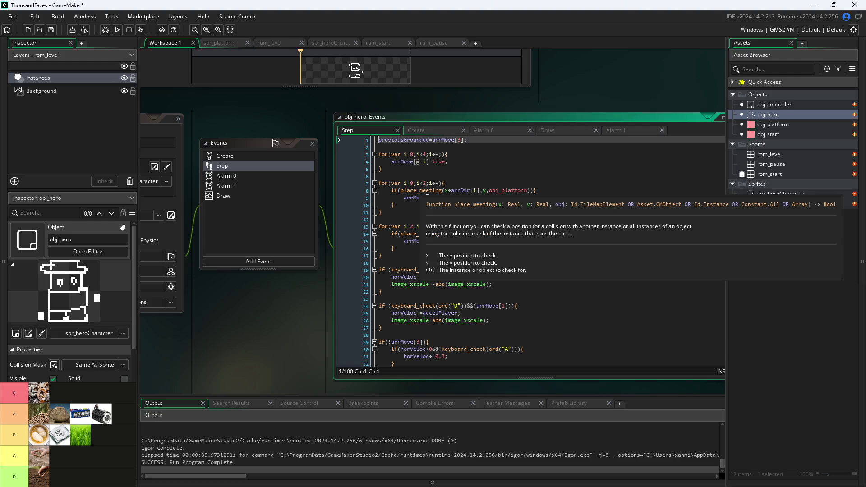
scroll(428, 192, "down", 1)
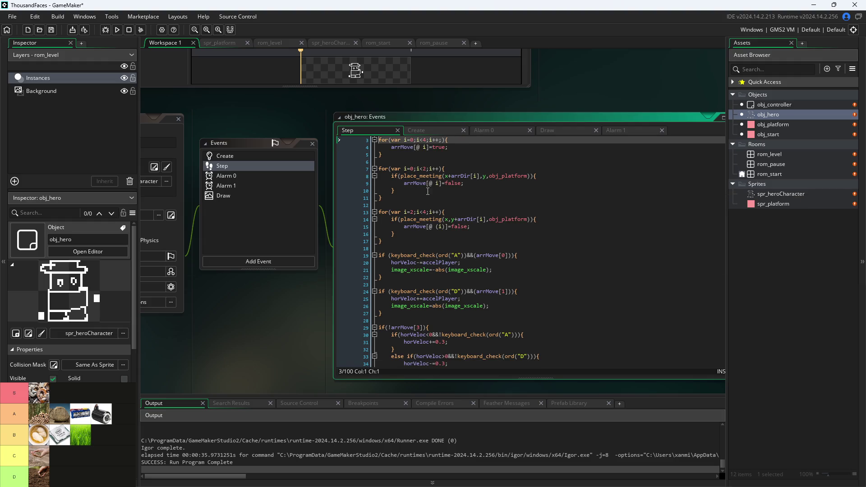
scroll(427, 191, "up", 1)
mouse_move(428, 191)
key("shift+Down")
key("shift+Down")
key("shift+Down")
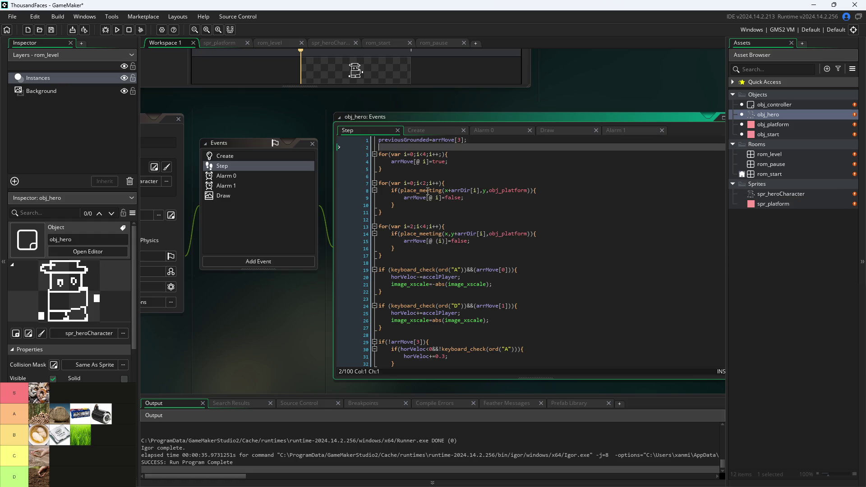
key("shift+Down")
key("shift+Down")
key("shift+Down")
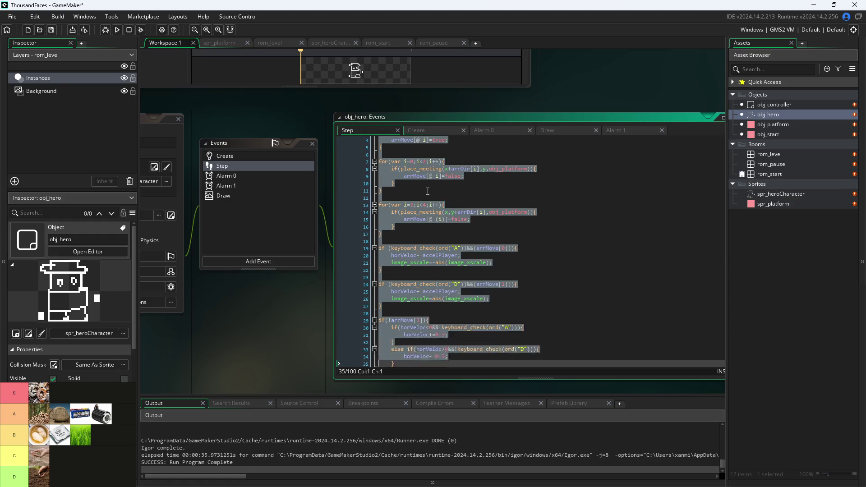
key("shift+Down")
key("shift+Down")
key("shift+Down")
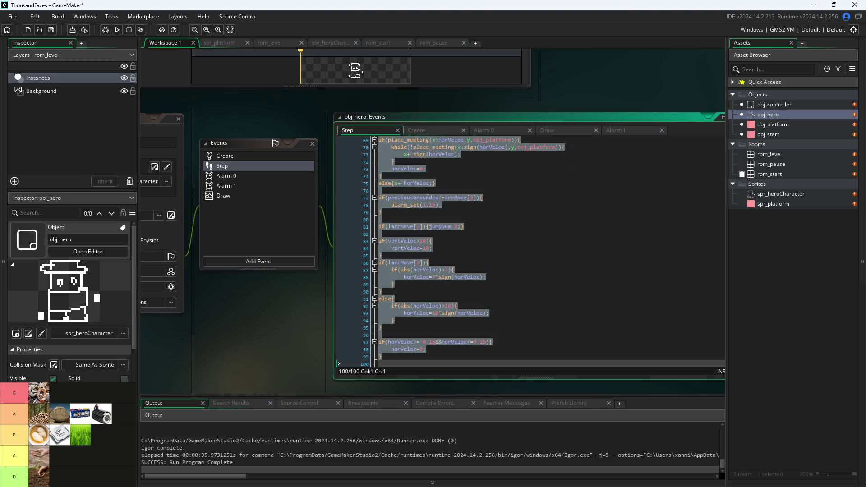
key("Tab")
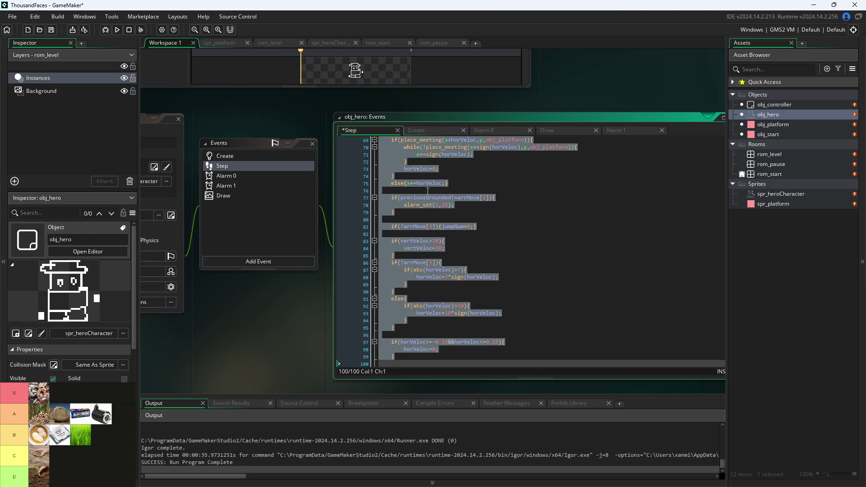
Close the block at the end, add if(!global.paused){ as the first line, and save
left_click(441, 361)
left_click(440, 364)
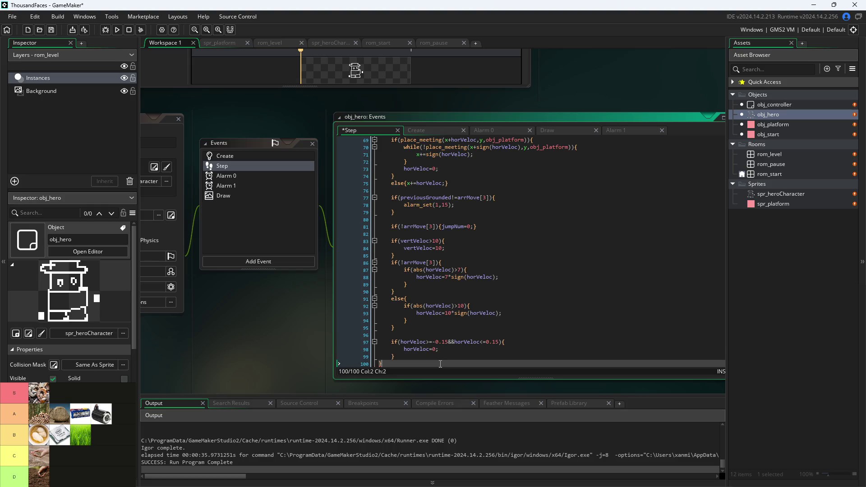
scroll(553, 273, "up", 20)
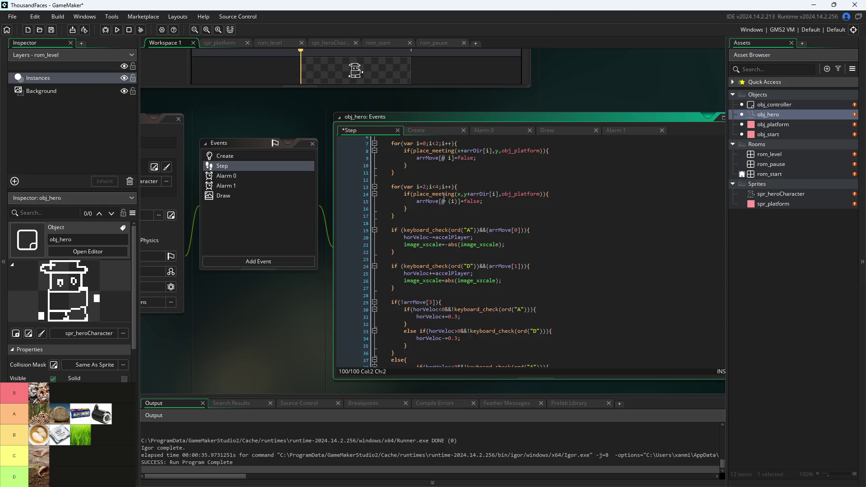
left_click(391, 140)
key("Return")
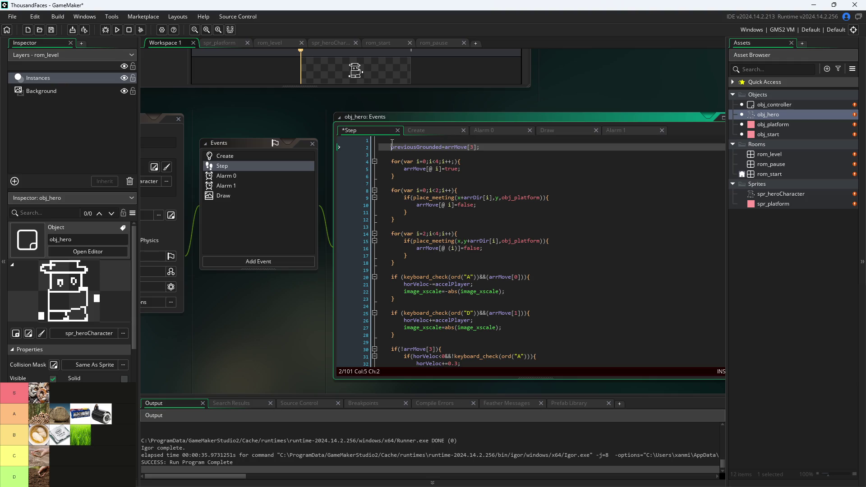
key("Up")
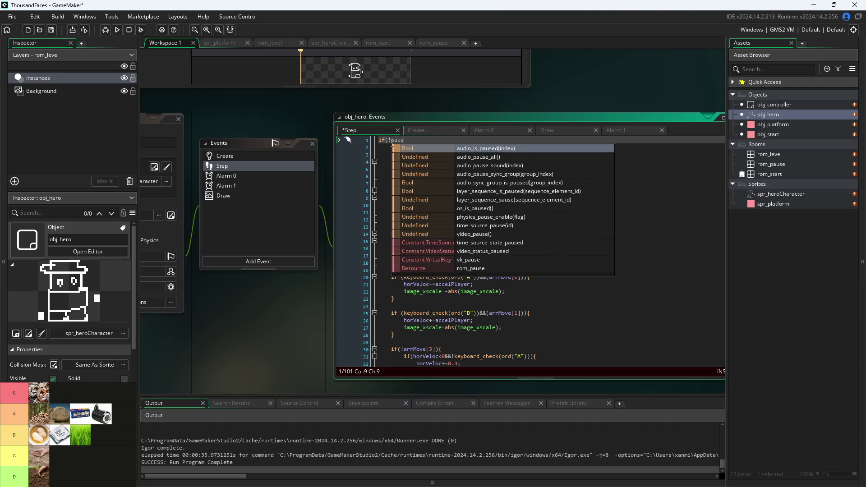
key("BackSpace")
type("global.c")
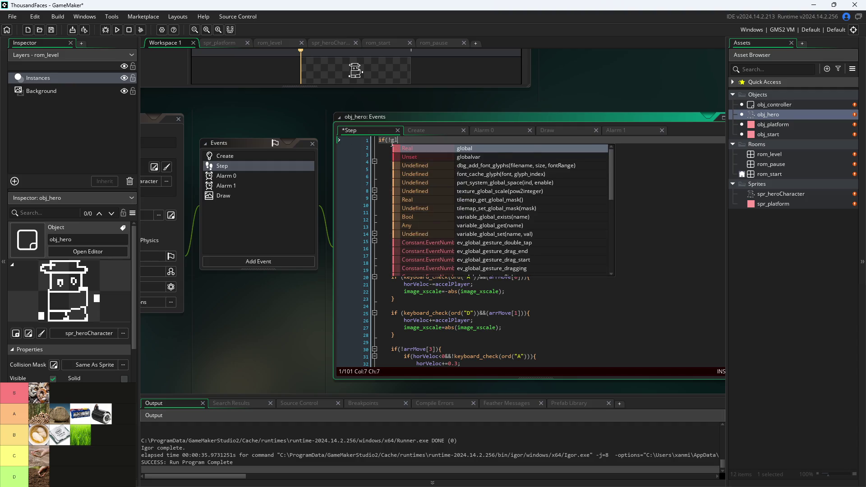
key("BackSpace")
type("paused){")
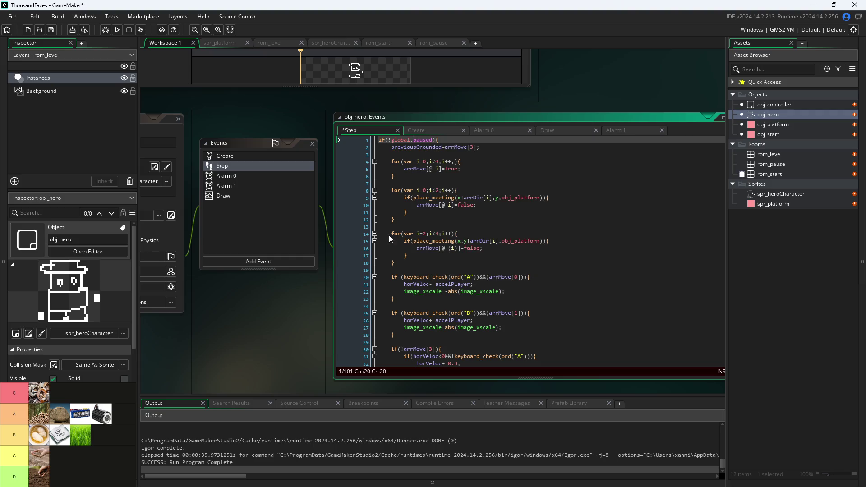
key("ctrl+s")
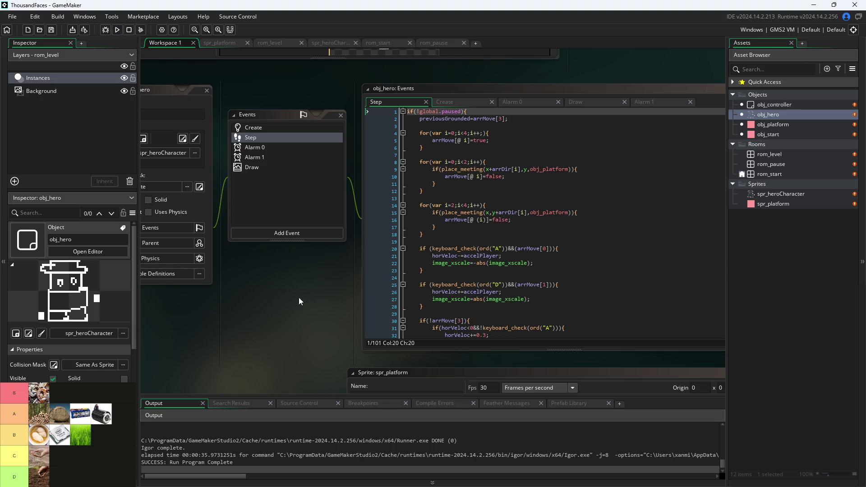
Create a new sprite asset from the Sprites folder's context menu
scroll(299, 297, "down", 4)
scroll(223, 258, "up", 2)
scroll(280, 256, "down", 2)
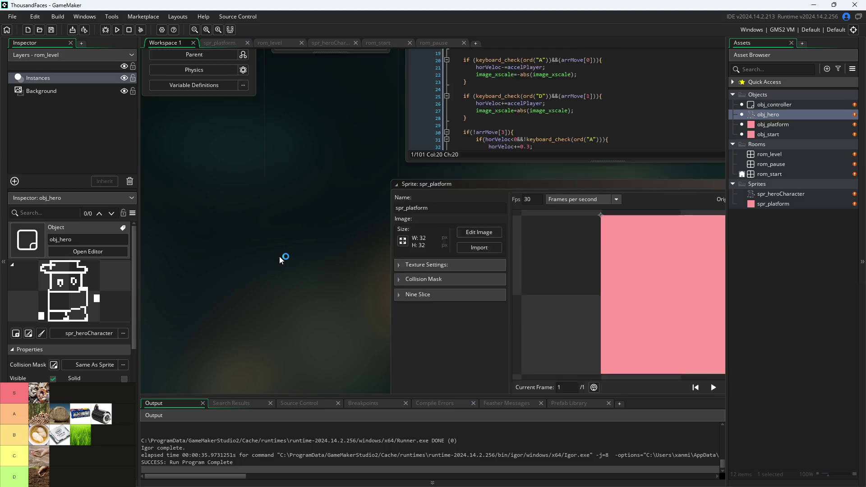
scroll(280, 256, "down", 5, "ctrl")
scroll(325, 196, "up", 5, "ctrl")
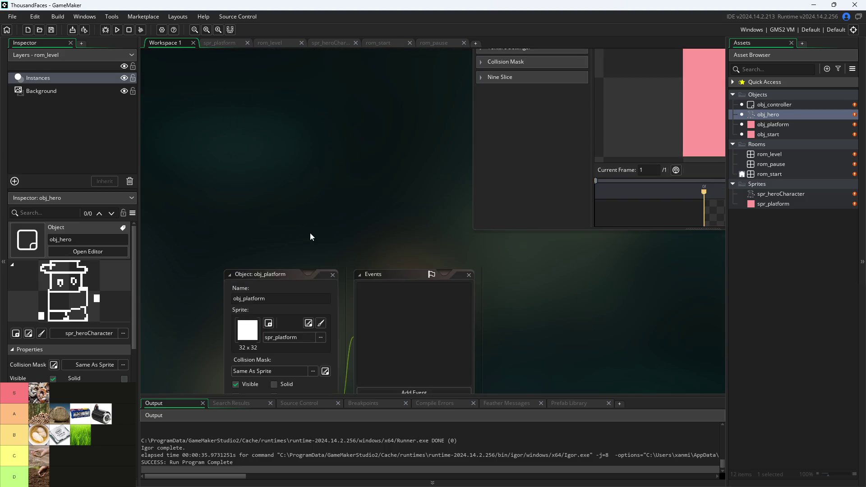
mouse_move(365, 229)
left_mouse_down()
mouse_move(336, 101)
mouse_move(481, 235)
mouse_move(468, 306)
mouse_move(324, 118)
left_mouse_up()
scroll(330, 151, "down", 4, "ctrl")
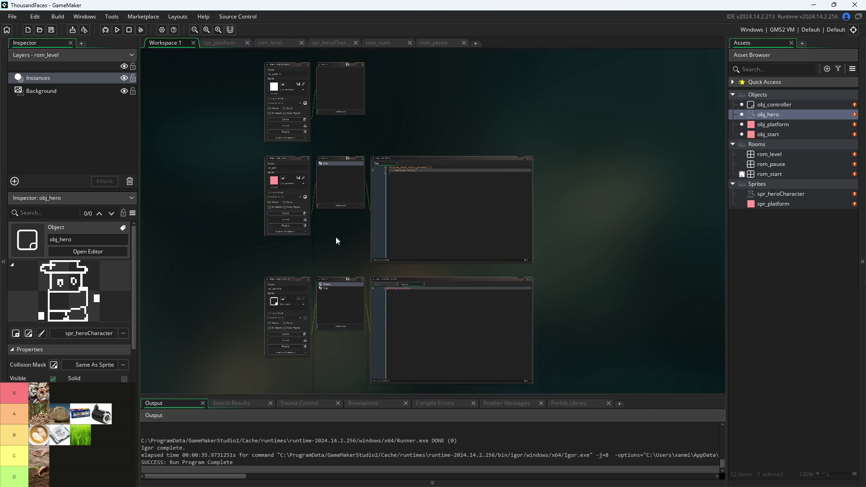
scroll(342, 203, "down", 3)
scroll(321, 294, "up", 4, "ctrl")
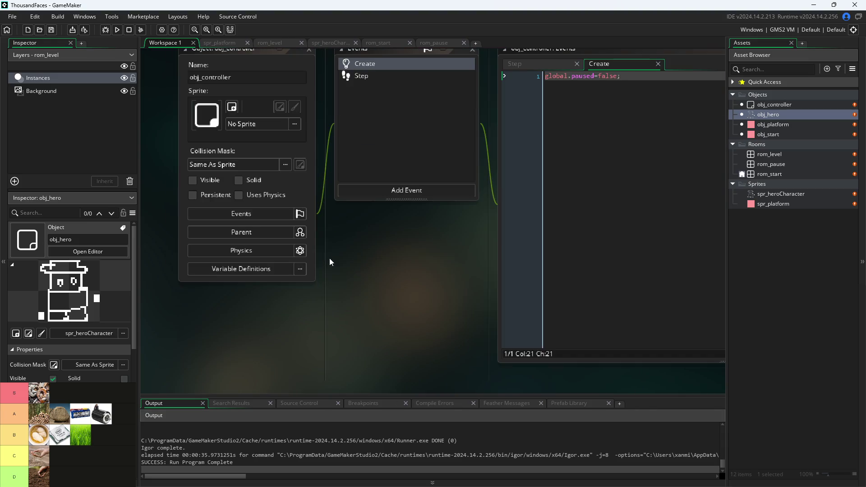
scroll(329, 261, "up", 2)
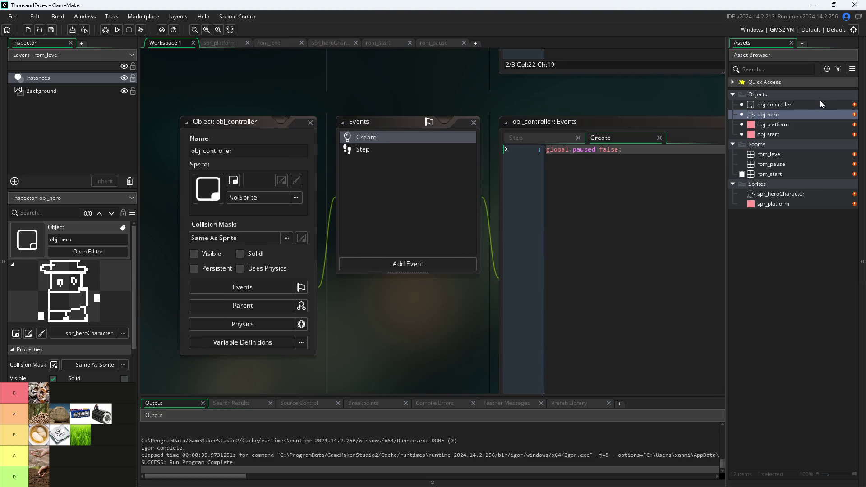
right_click(774, 183)
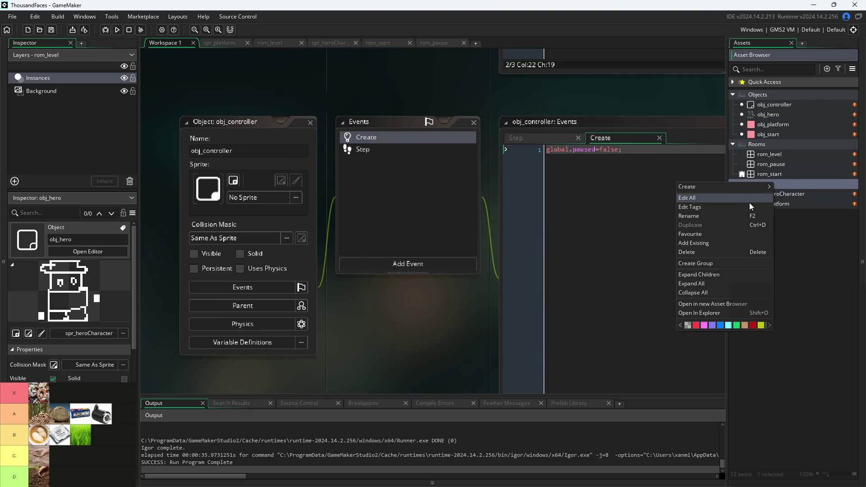
mouse_move(736, 189)
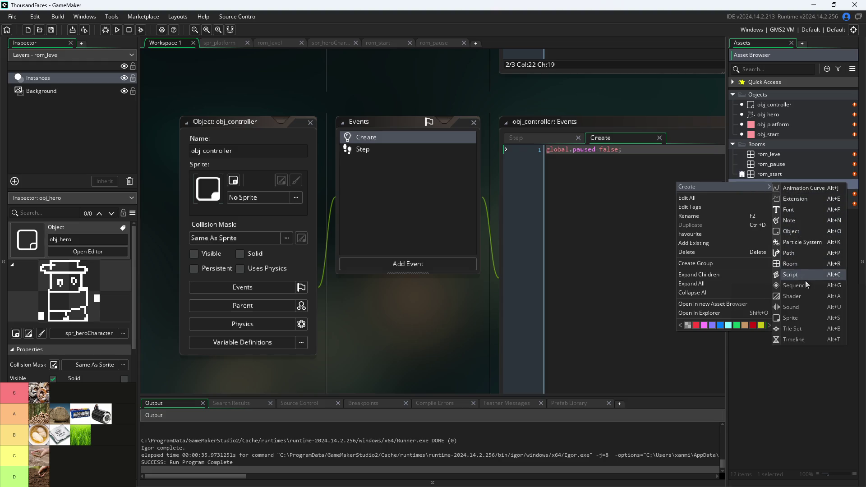
left_click(799, 318)
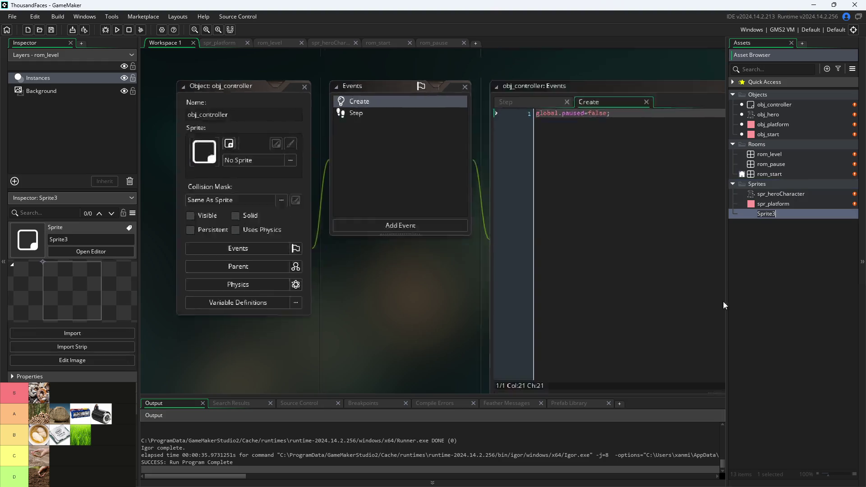
Resize Sprite3 to 16×16, open its image for editing, and pick red as drawing colour
left_click(157, 144)
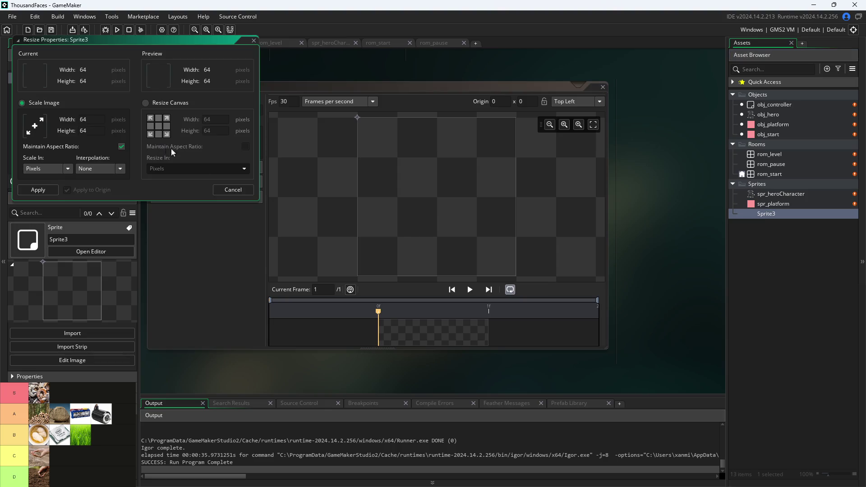
double_click(84, 120)
left_click(45, 190)
left_click(233, 135)
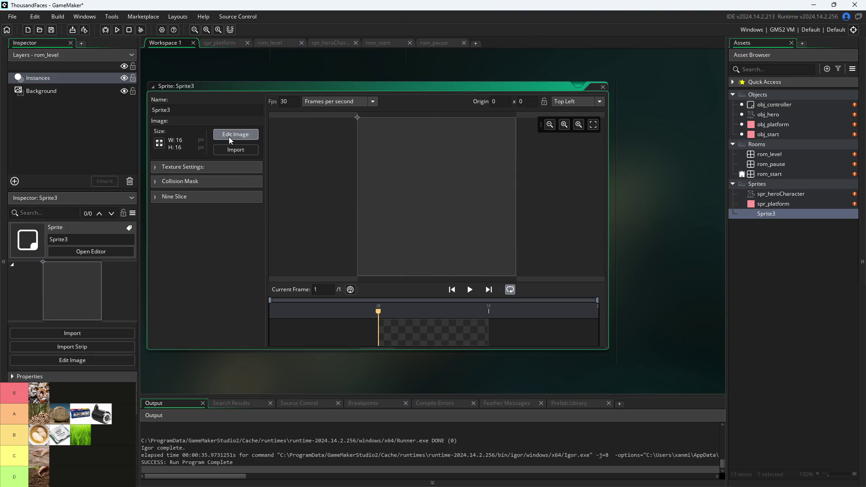
left_click(616, 114)
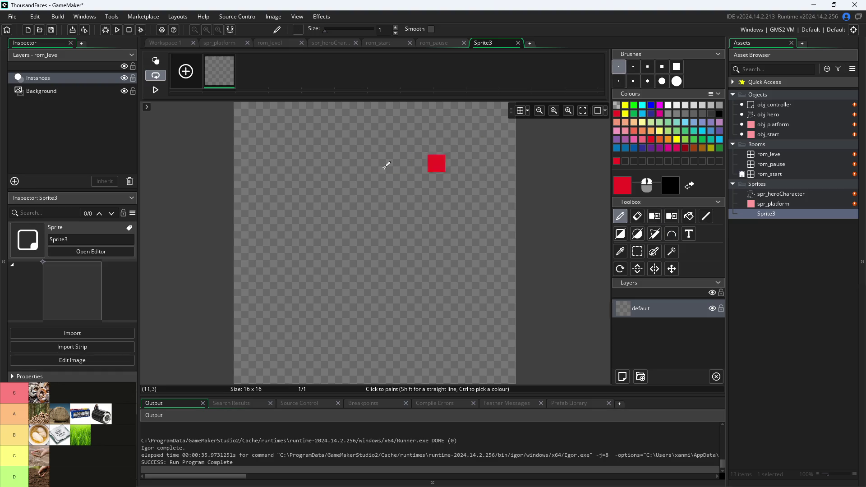
Draw two tall filled red rectangles as the pause symbol's bars
left_click(620, 233)
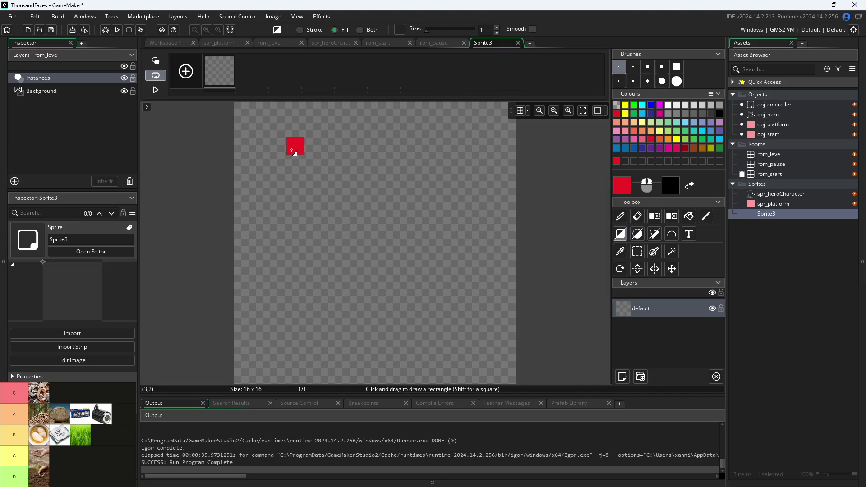
mouse_move(295, 149)
left_mouse_down()
mouse_move(352, 306)
mouse_move(349, 348)
left_mouse_up()
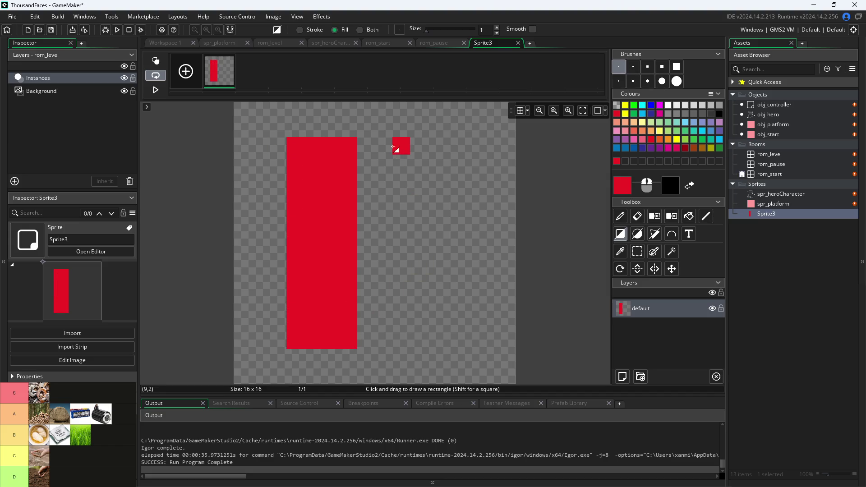
mouse_move(398, 130)
left_mouse_down()
mouse_move(460, 309)
mouse_move(461, 345)
left_mouse_up()
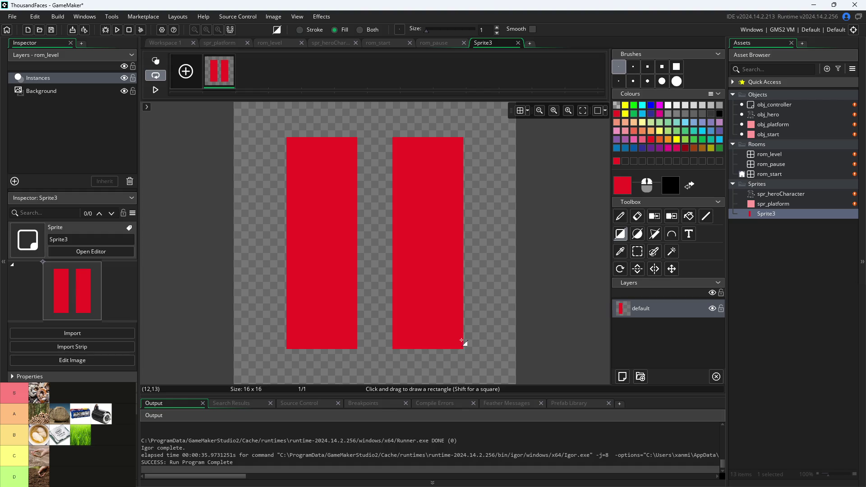
left_click(640, 251)
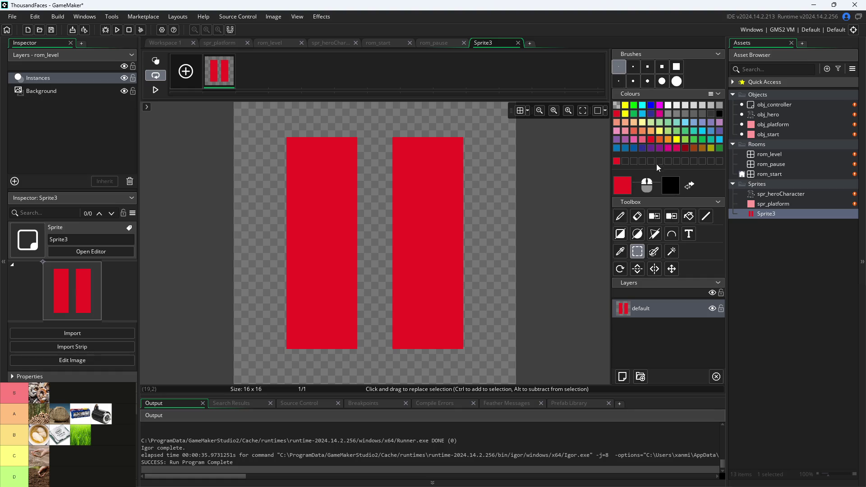
Set the drawing colour to pale peach FFDB99 in the colour picker
left_click(632, 185)
left_click(248, 116)
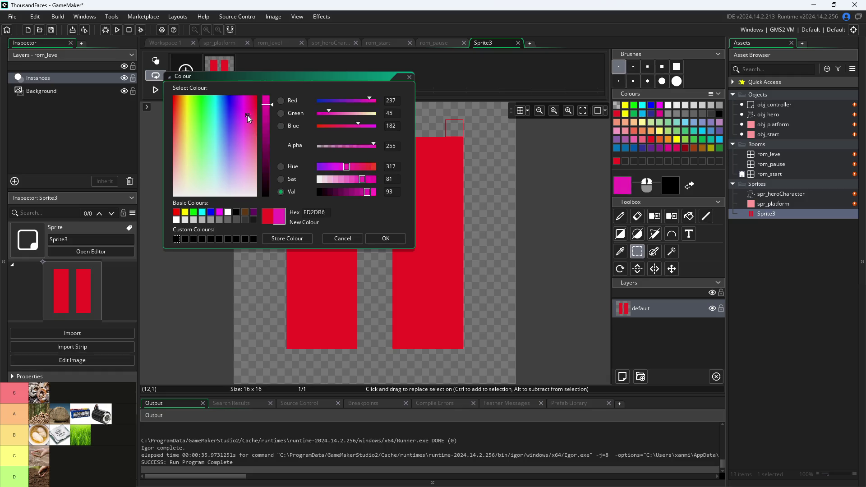
left_click(184, 118)
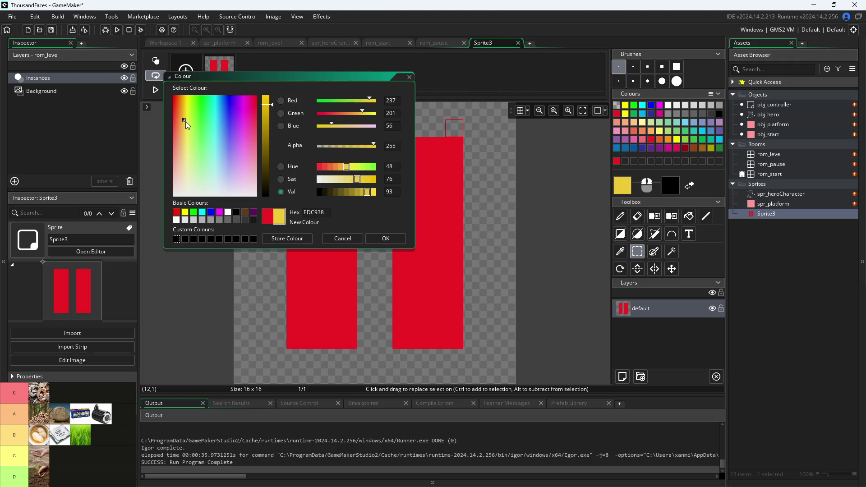
left_click_drag(185, 121, 186, 102)
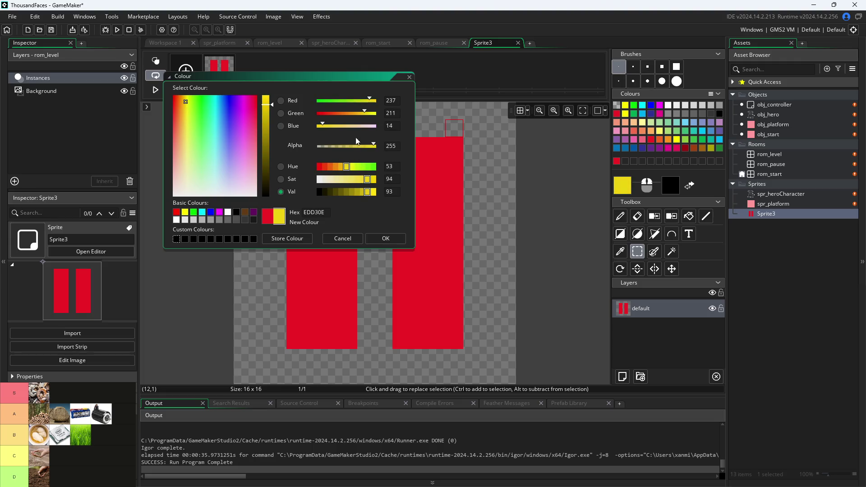
left_click_drag(338, 191, 377, 191)
left_click_drag(343, 166, 337, 166)
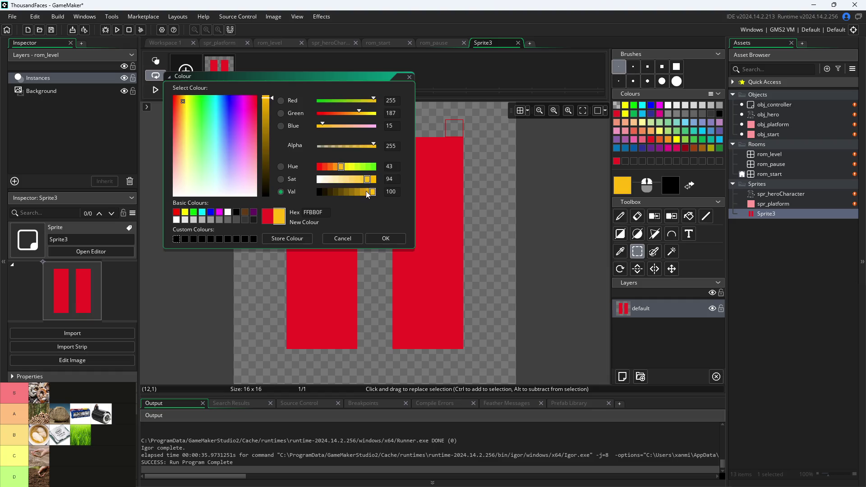
left_click_drag(367, 192, 357, 192)
left_click(369, 193)
left_click(351, 179)
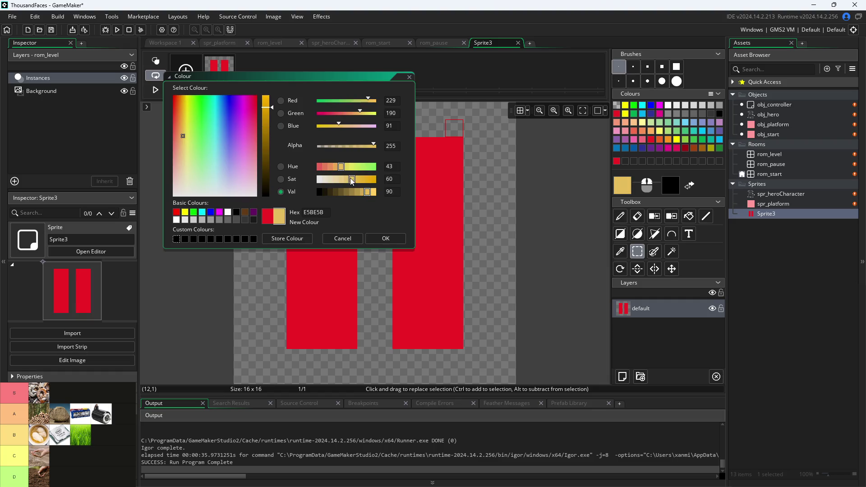
left_click(374, 192)
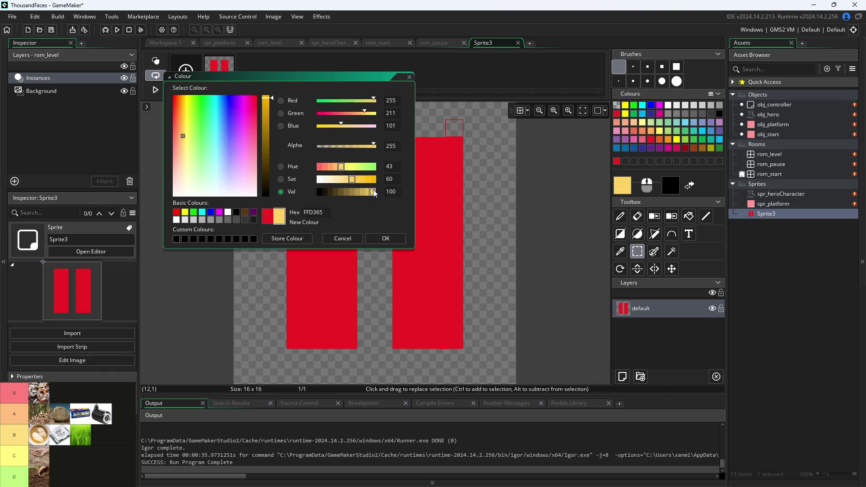
left_click(347, 180)
left_click(351, 179)
left_click_drag(342, 123, 339, 126)
left_click_drag(364, 110, 369, 114)
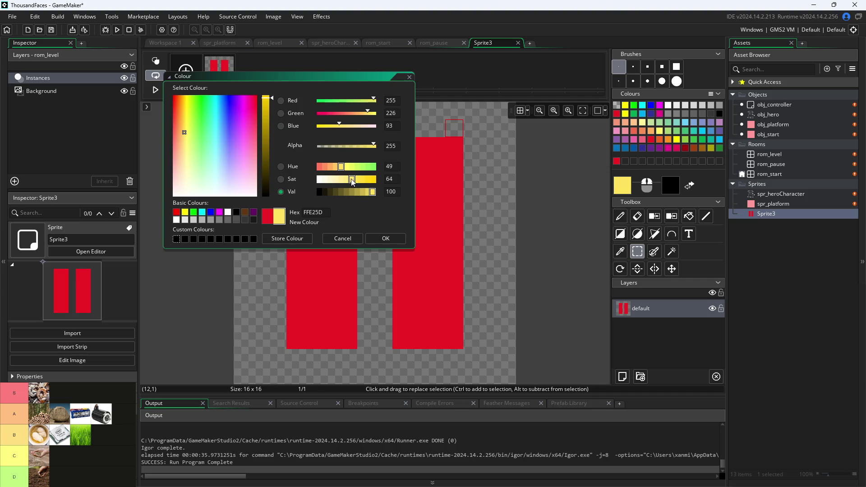
left_click_drag(353, 180, 341, 182)
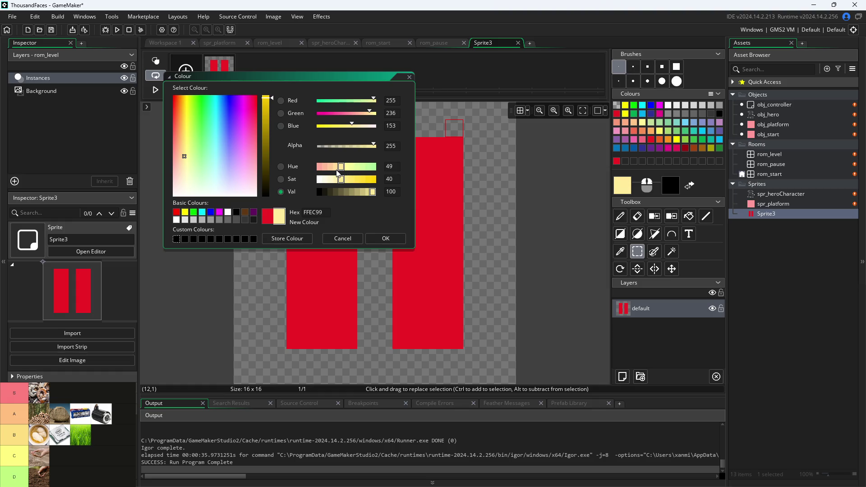
left_click(336, 168)
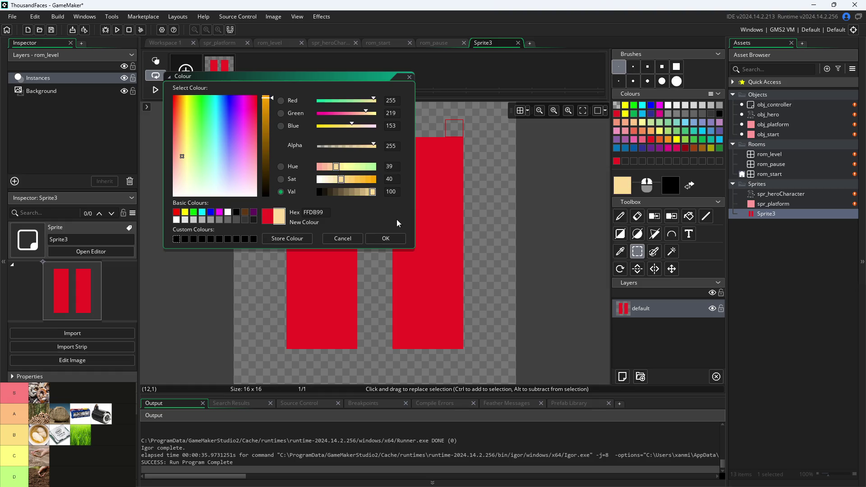
left_click(385, 238)
left_click(689, 217)
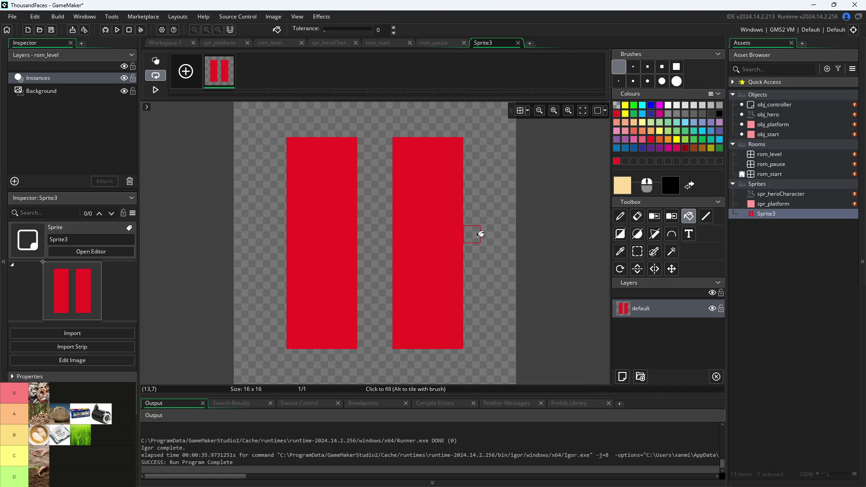
Fill the transparent background with peach and set the secondary colour to brown 7F4B17
left_click(481, 237)
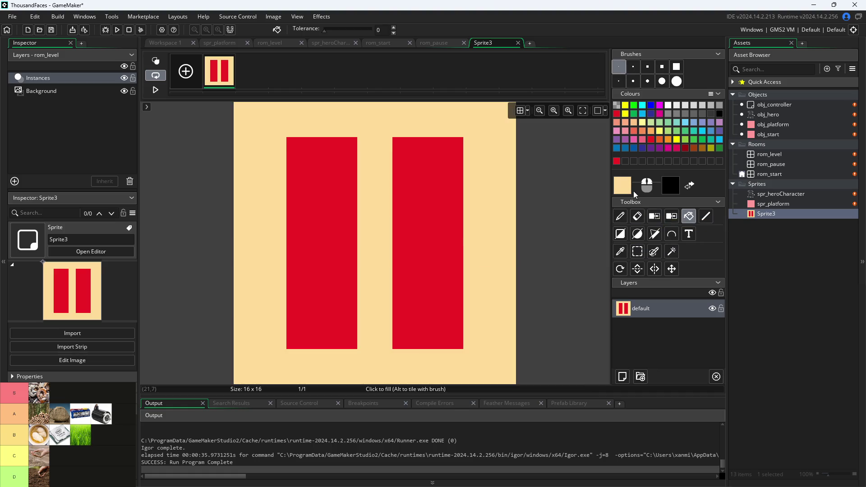
double_click(666, 180)
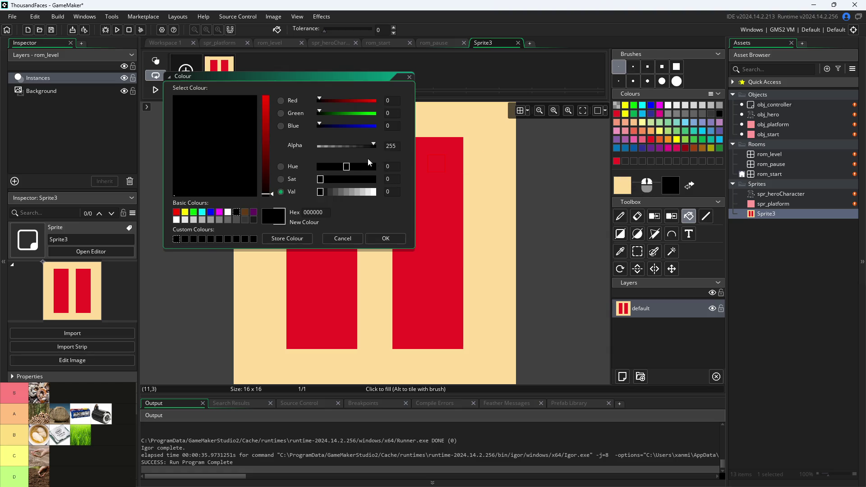
left_click(246, 213)
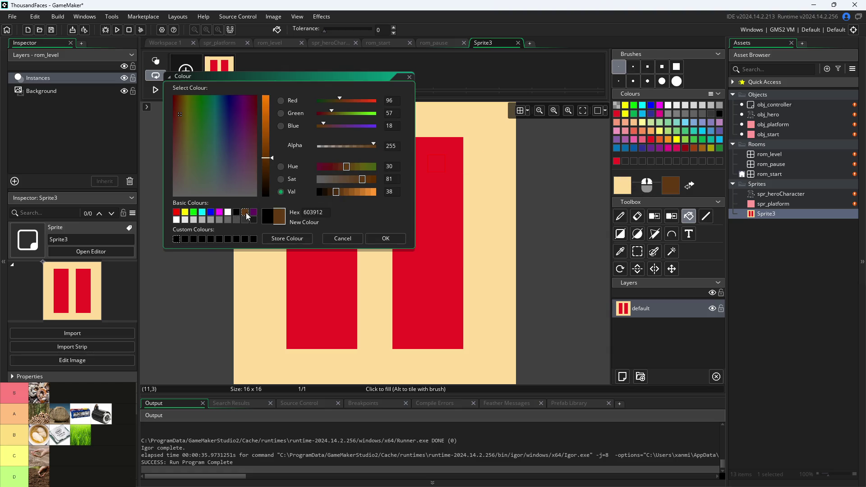
left_click(346, 192)
left_click(386, 239)
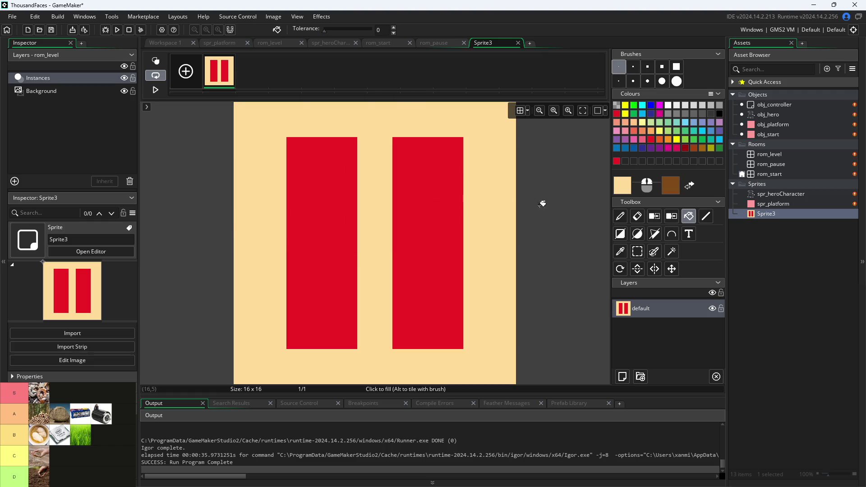
Draw a brown rectangle border around the sprite's edge and recolour both bars brown
left_click(620, 234)
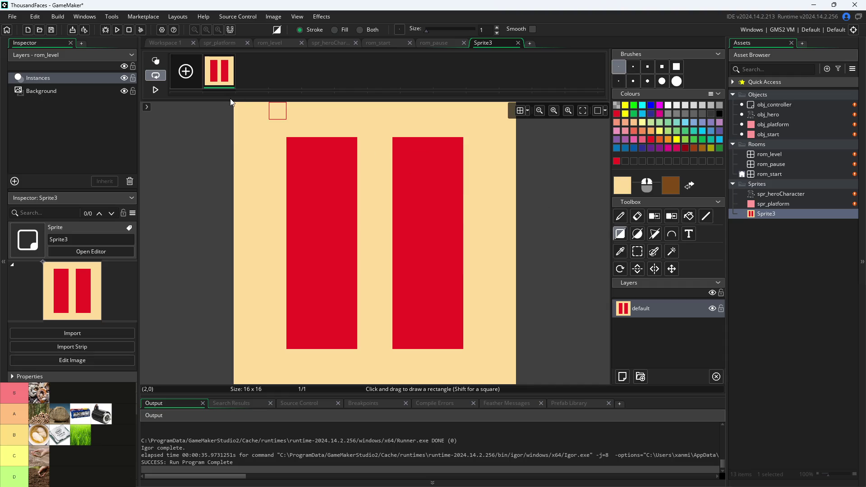
mouse_move(242, 110)
left_mouse_down()
mouse_move(314, 200)
mouse_move(427, 299)
mouse_move(424, 285)
mouse_move(296, 181)
mouse_move(242, 111)
mouse_move(290, 186)
mouse_move(493, 387)
mouse_move(507, 381)
left_mouse_up()
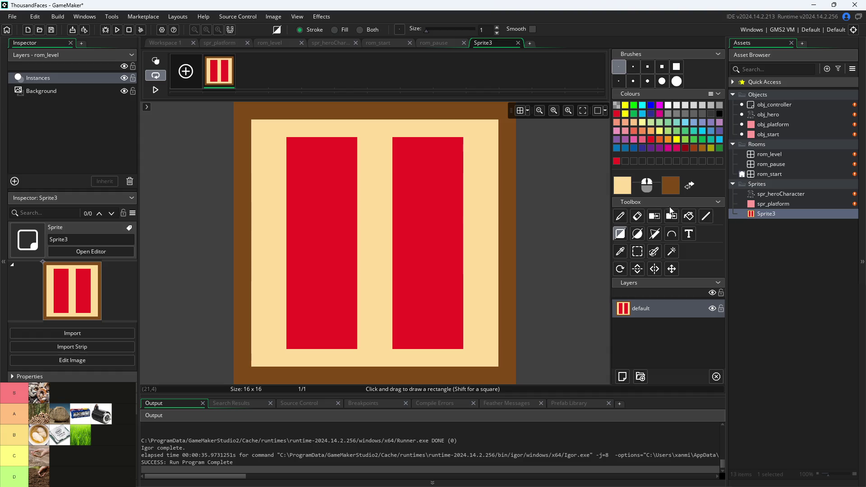
left_click(689, 216)
left_click(462, 213)
left_click(334, 226)
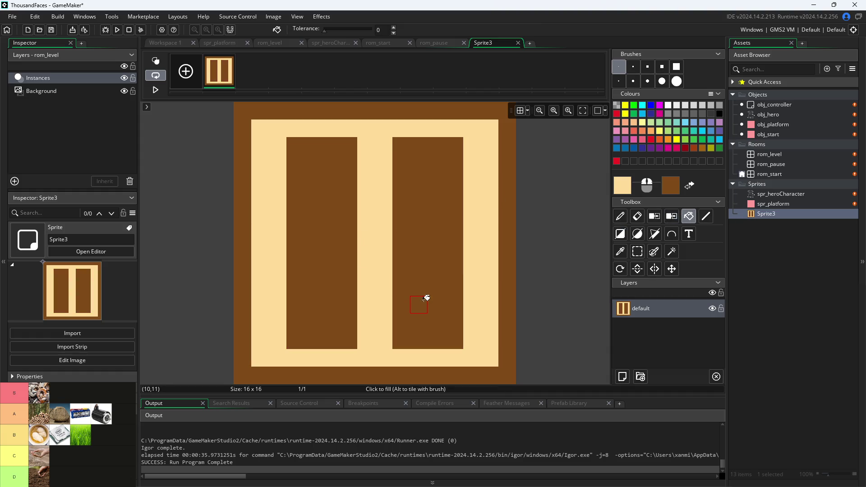
Narrow both brown bars by drawing cream rectangles over their edges
left_click(621, 235)
mouse_move(297, 148)
left_mouse_down()
mouse_move(318, 347)
mouse_move(299, 360)
mouse_move(344, 358)
mouse_move(363, 367)
mouse_move(357, 357)
left_mouse_up()
mouse_move(407, 149)
left_mouse_down()
mouse_move(451, 286)
mouse_move(456, 356)
left_mouse_up()
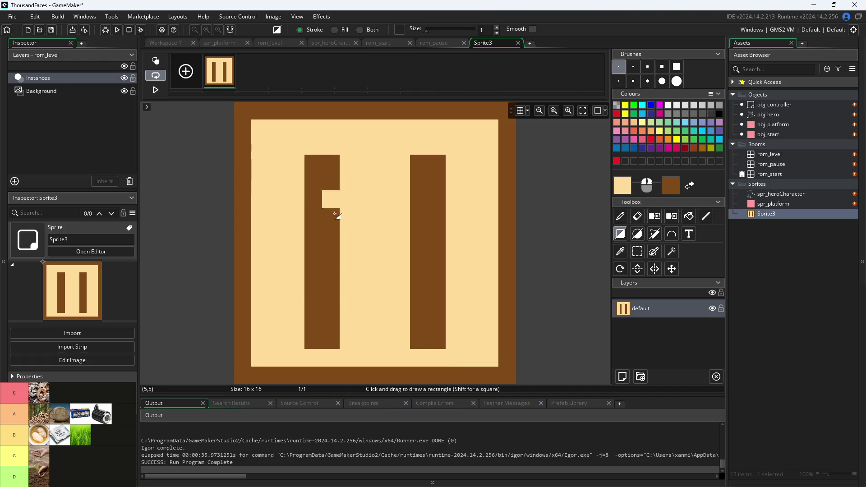
Touch up the bars' top and bottom pixel rows so they sit shorter and centred
left_click(621, 217)
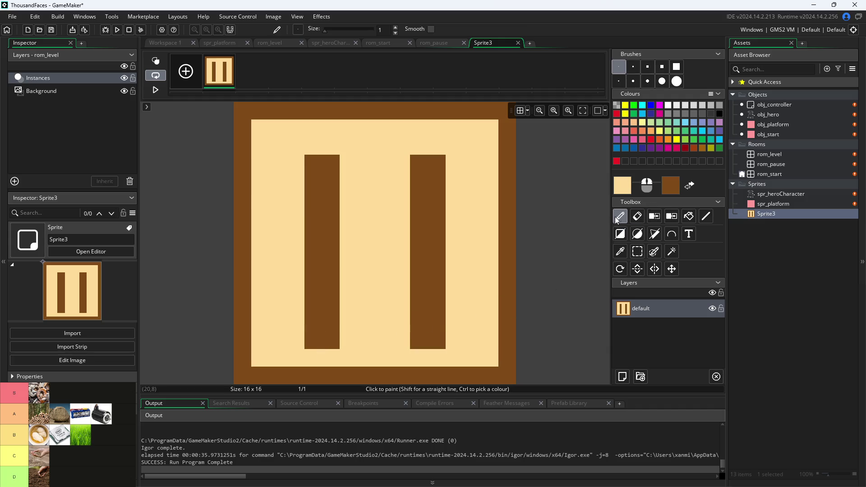
left_click(690, 185)
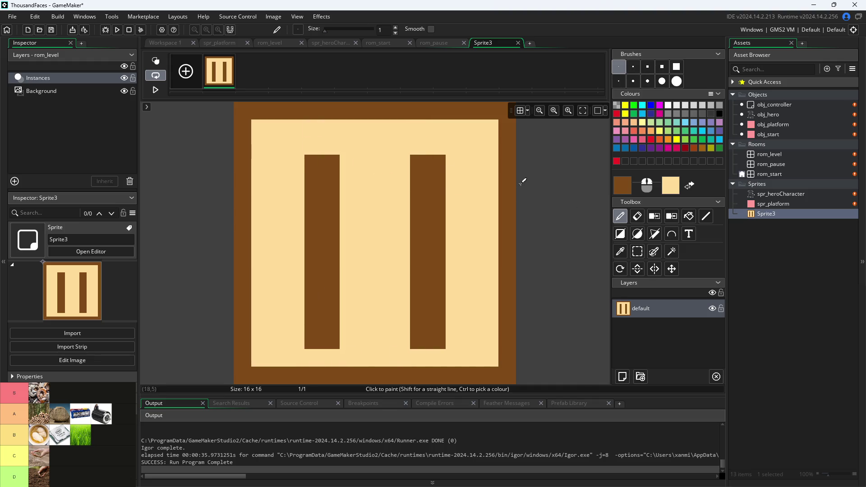
left_click(313, 145)
left_click(424, 145)
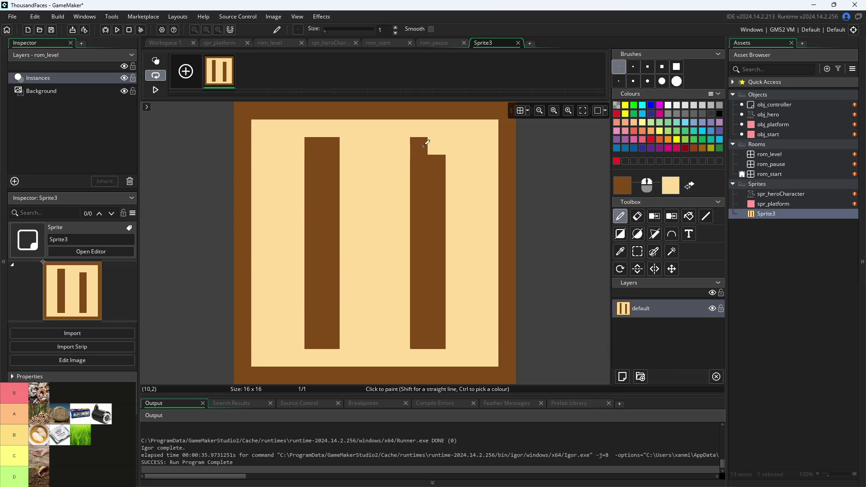
left_click(437, 146)
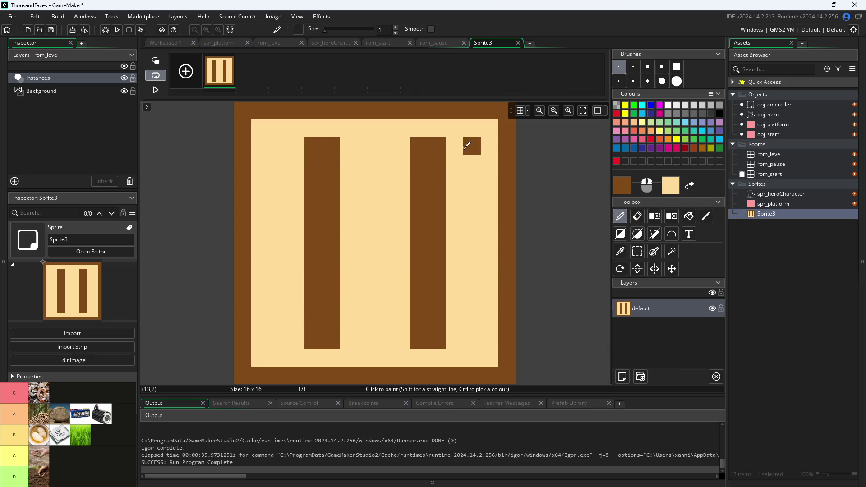
key("ctrl+z")
right_click(324, 143)
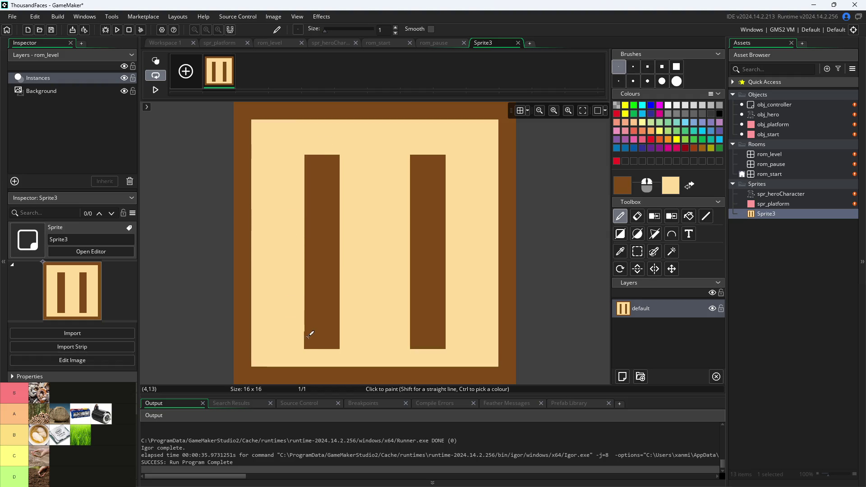
left_click_drag(310, 333, 450, 337)
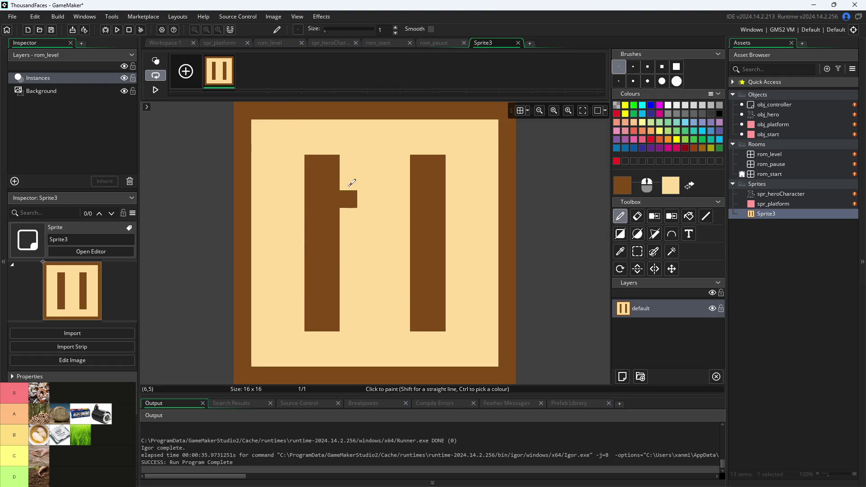
left_click(167, 46)
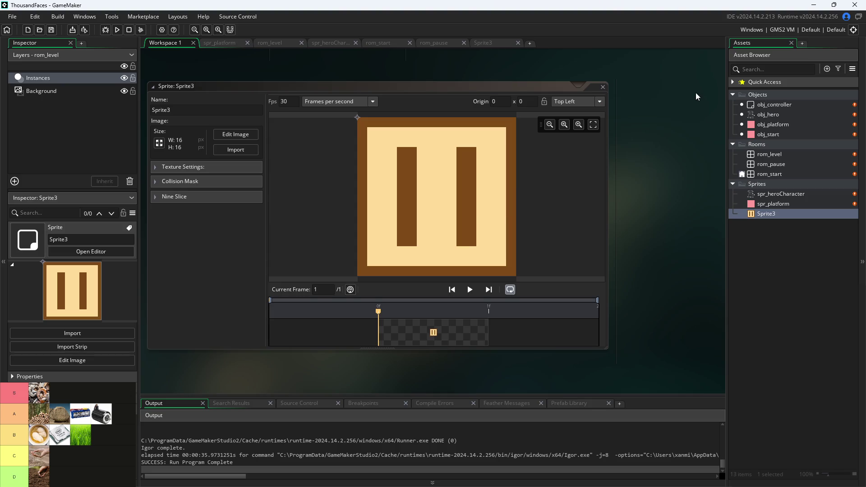
Assign Sprite3 as obj_controller's sprite and bring up its Step event code
scroll(696, 93, "up", 5)
left_click(223, 214)
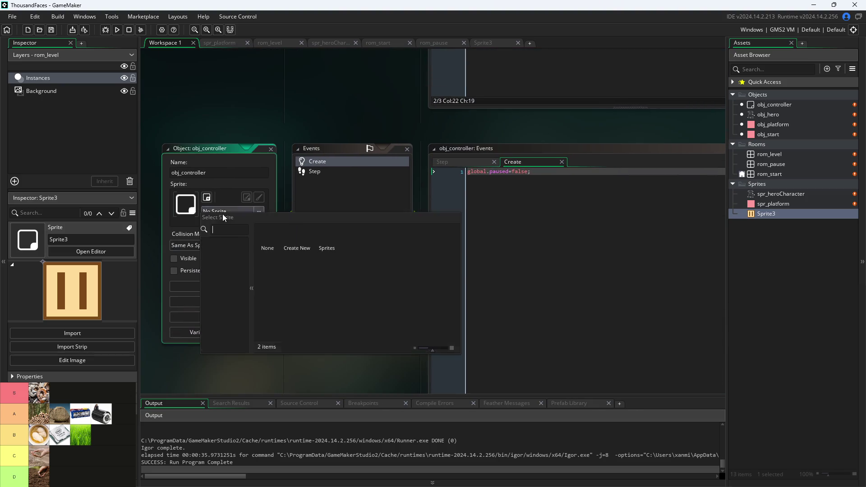
double_click(334, 239)
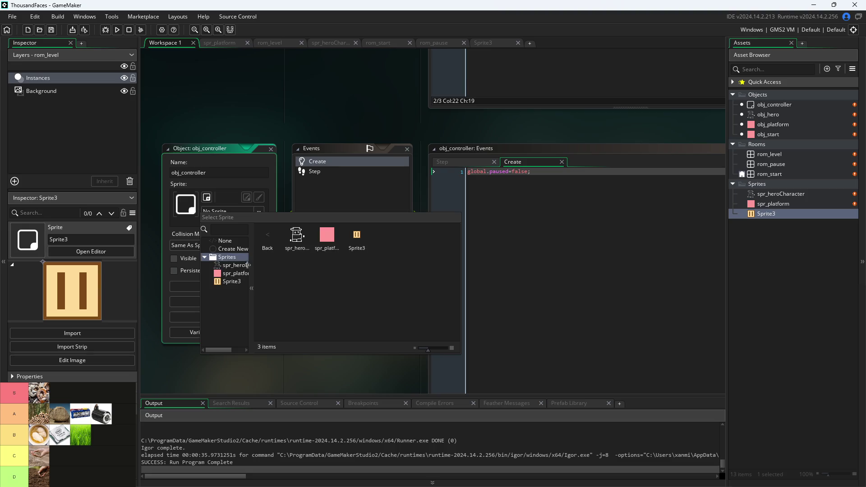
left_click(225, 281)
mouse_move(349, 308)
left_mouse_down()
mouse_move(224, 307)
mouse_move(277, 275)
left_mouse_up()
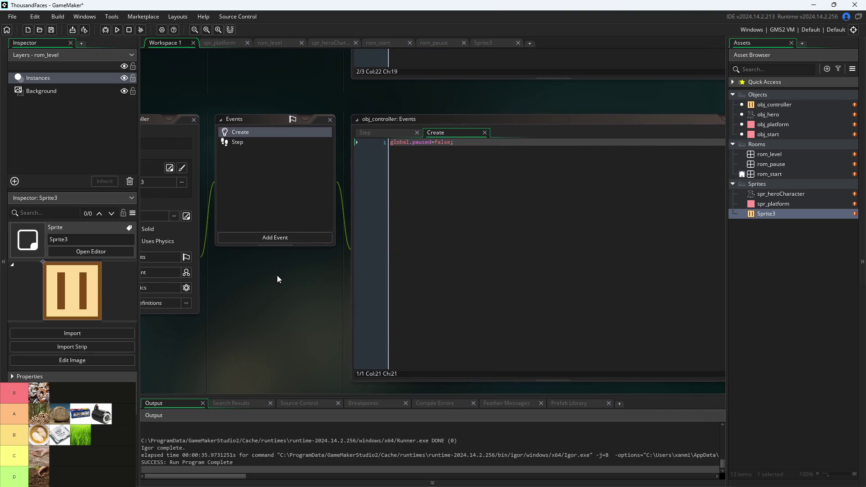
left_click(252, 141)
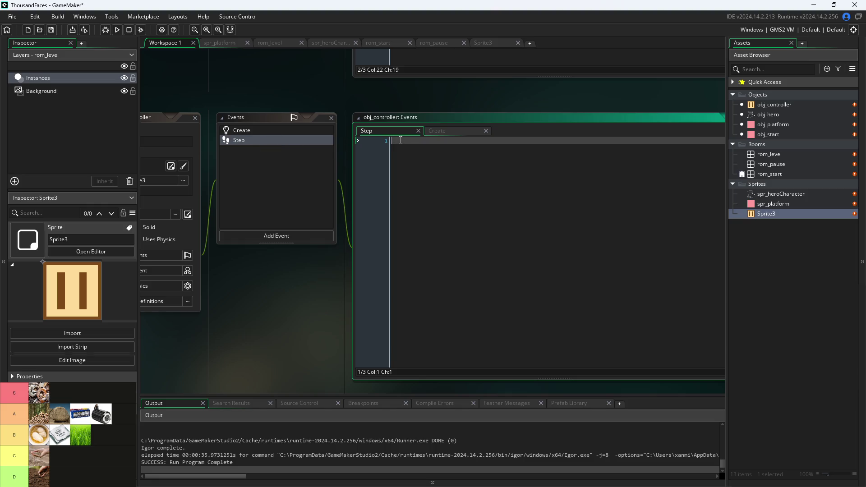
Type if( at the top of obj_controller's Step event, leaving the event list unchanged
type("if")
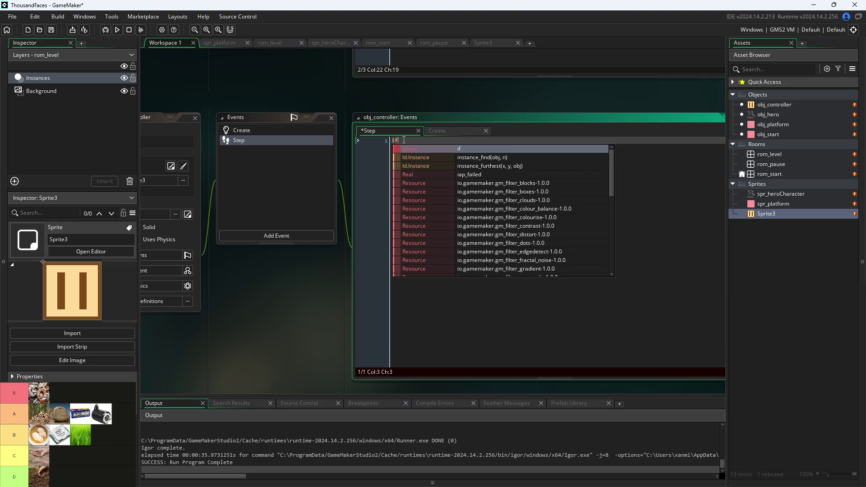
type("(")
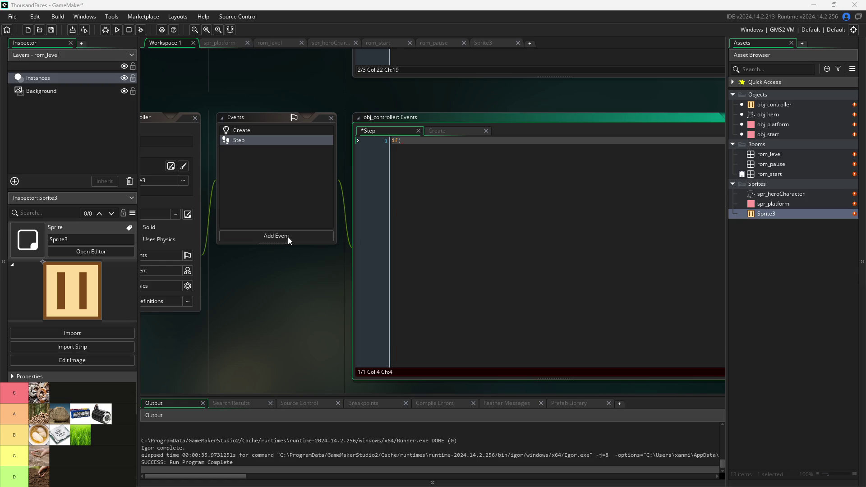
left_click(298, 232)
left_click(298, 205)
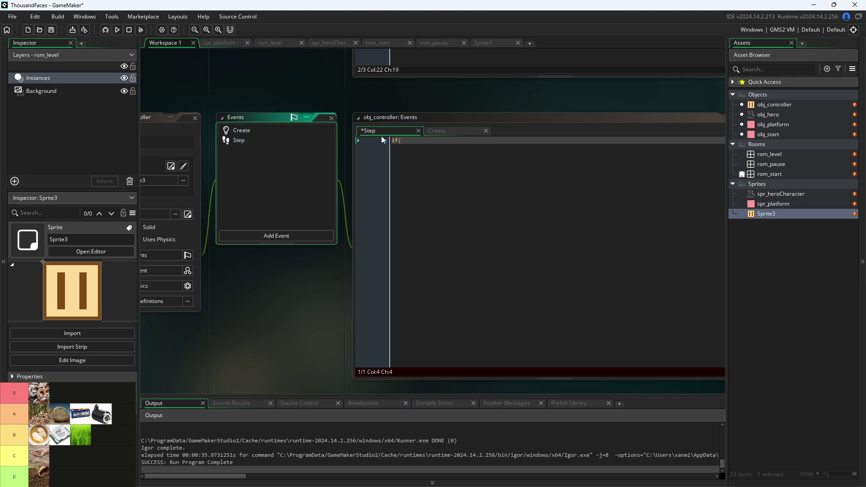
right_click(312, 140)
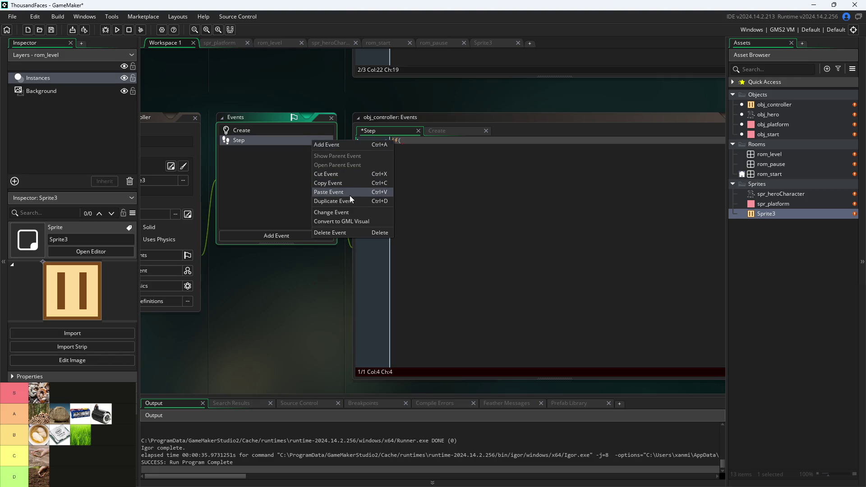
left_click(284, 237)
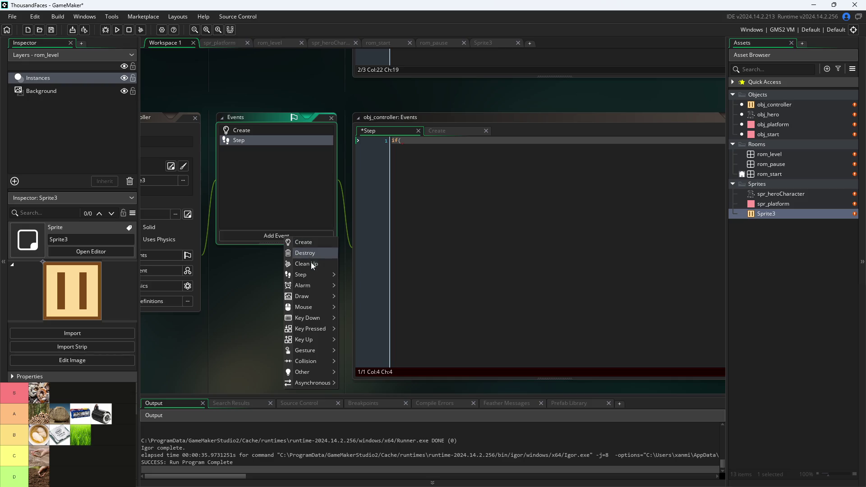
left_click(296, 245)
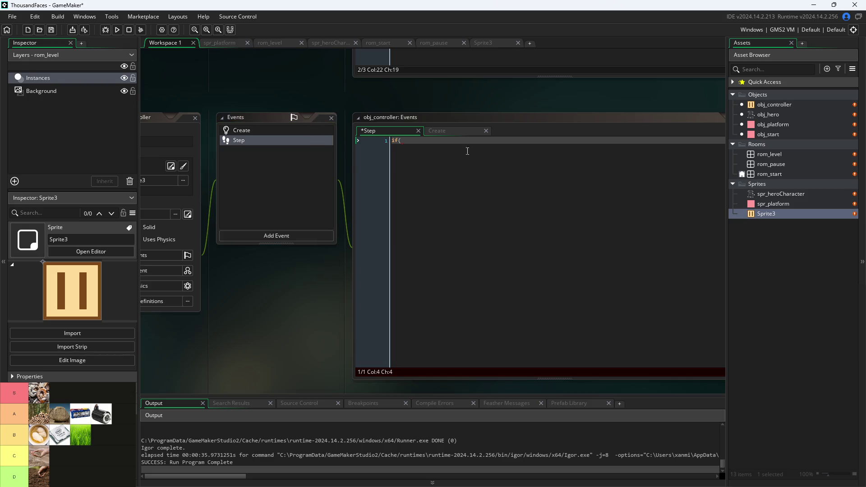
left_click(773, 163)
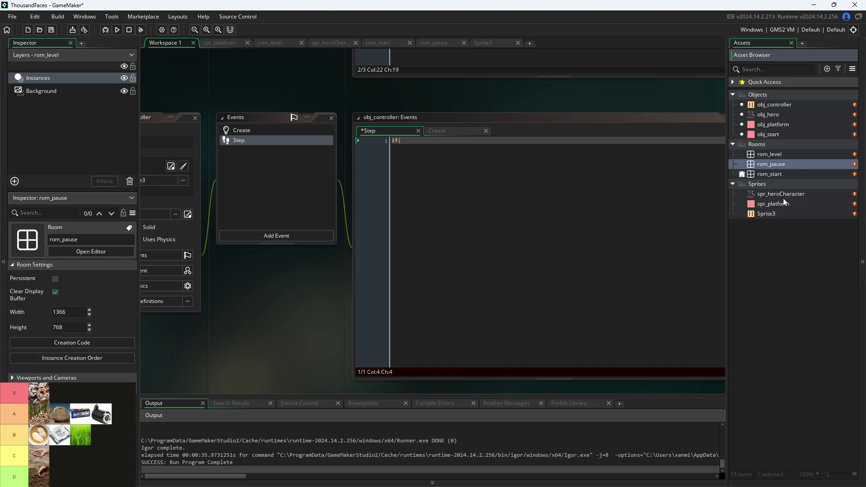
Undo two edits on obj_hero's line 1 and zoom in on obj_start's Step code for reference
scroll(310, 118, "up", 5)
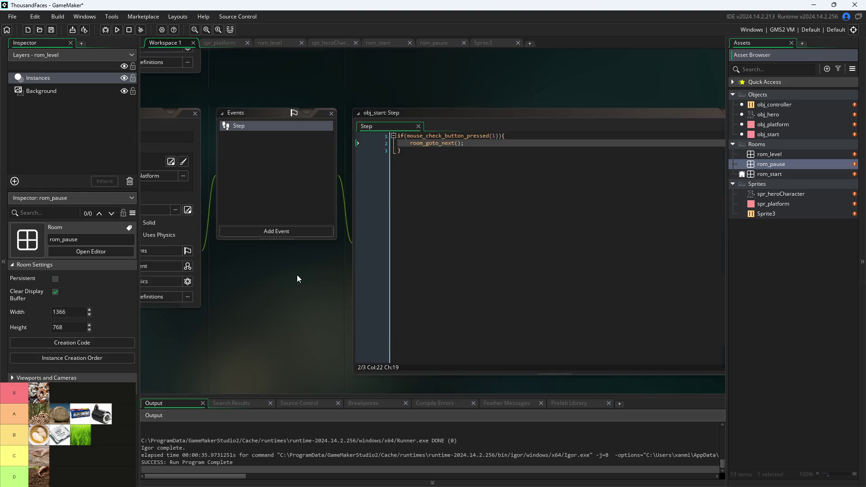
scroll(297, 275, "down", 5)
scroll(194, 267, "up", 5)
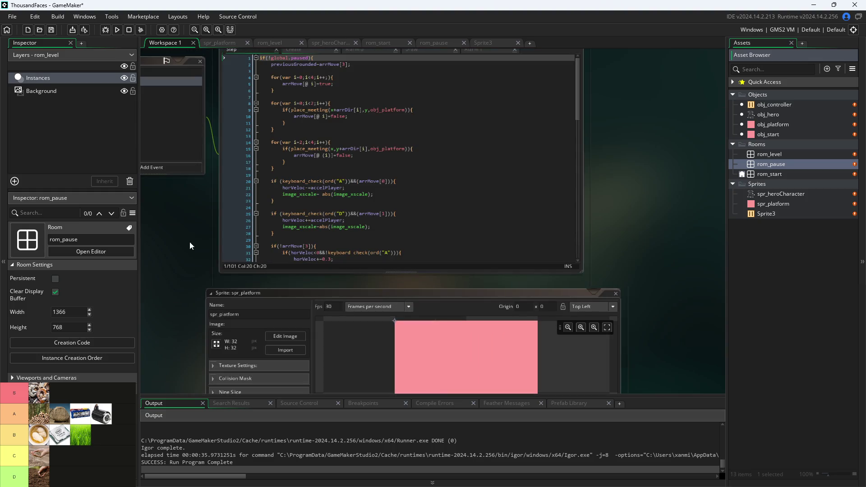
left_click(293, 219)
key("ctrl+z")
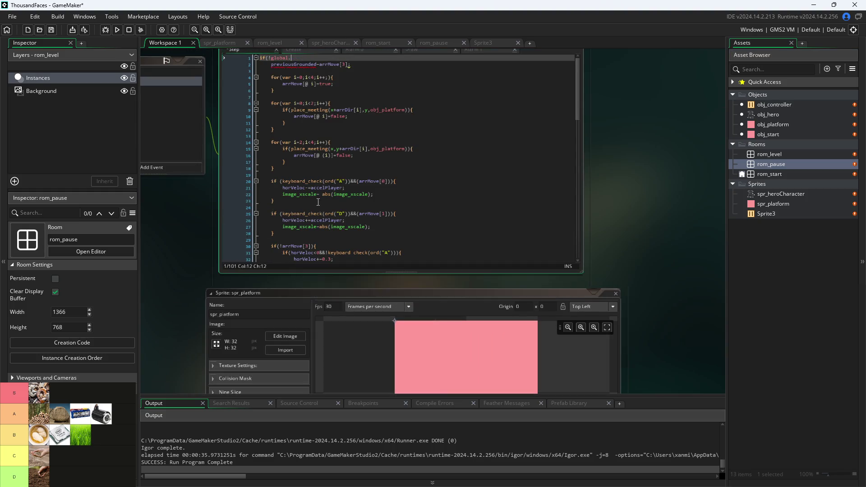
type("c")
key("ctrl+z")
key("ctrl+z")
key("ctrl+z")
key("ctrl+z")
key("ctrl+z")
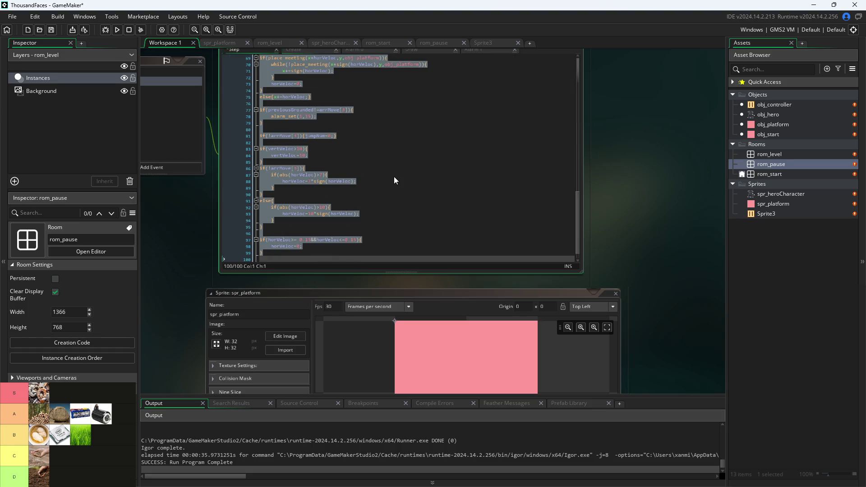
scroll(201, 253, "down", 5)
left_click_drag(267, 280, 718, 197)
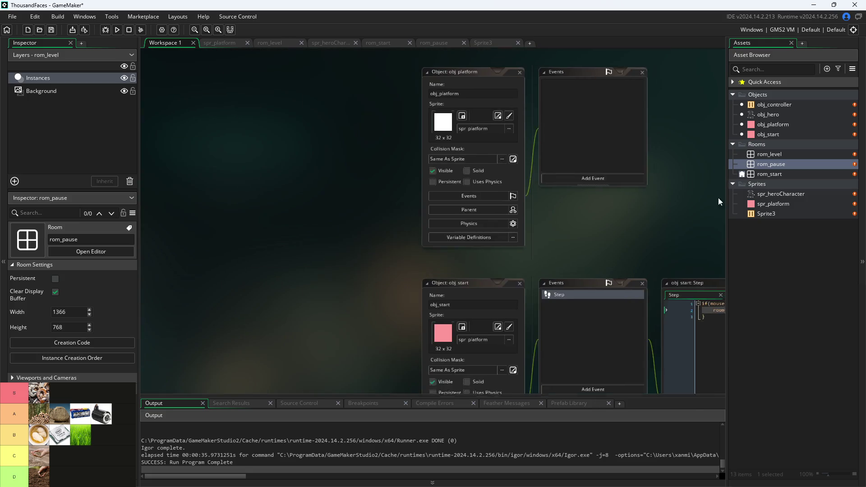
scroll(529, 135, "up", 5)
scroll(382, 248, "down", 1)
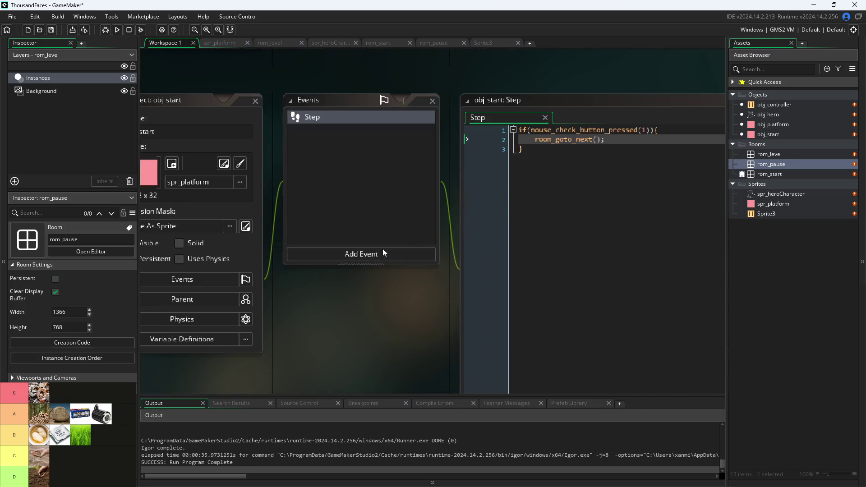
scroll(351, 330, "down", 3)
scroll(355, 343, "up", 2)
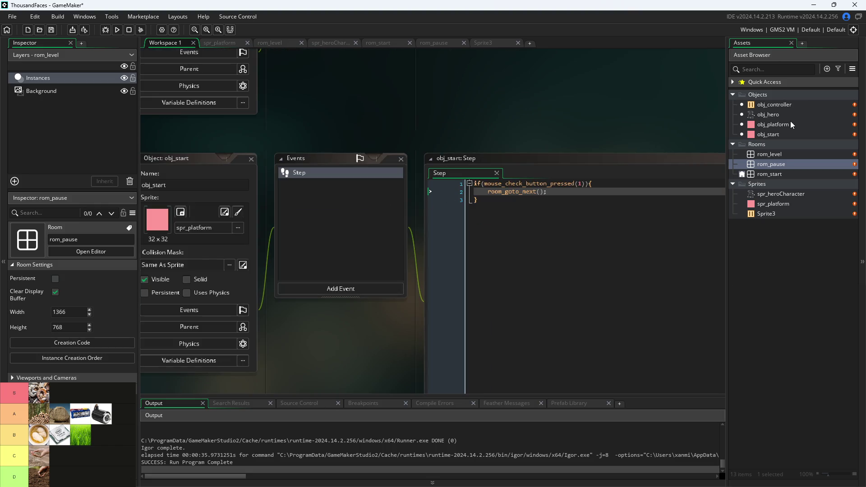
double_click(777, 104)
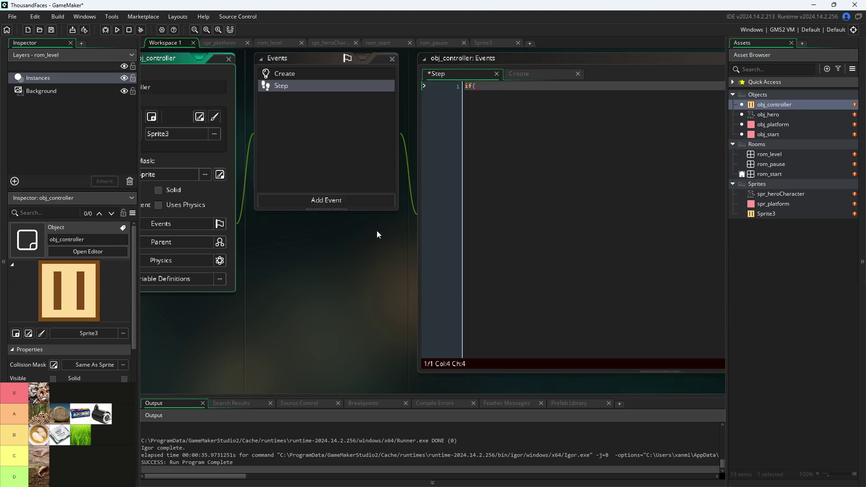
Rename obj_controller to obj_pauseButton and delete the global.paused=false line from its Create event
left_click(231, 142)
type("obj_pause")
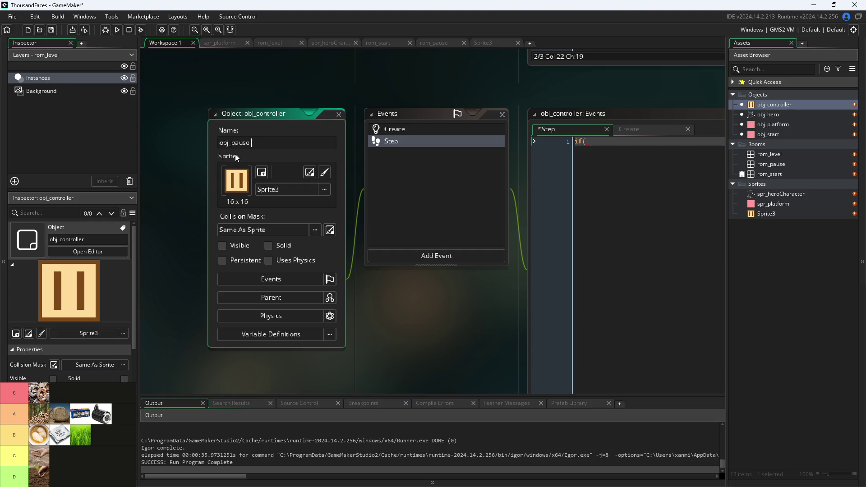
type("Button")
left_click(453, 308)
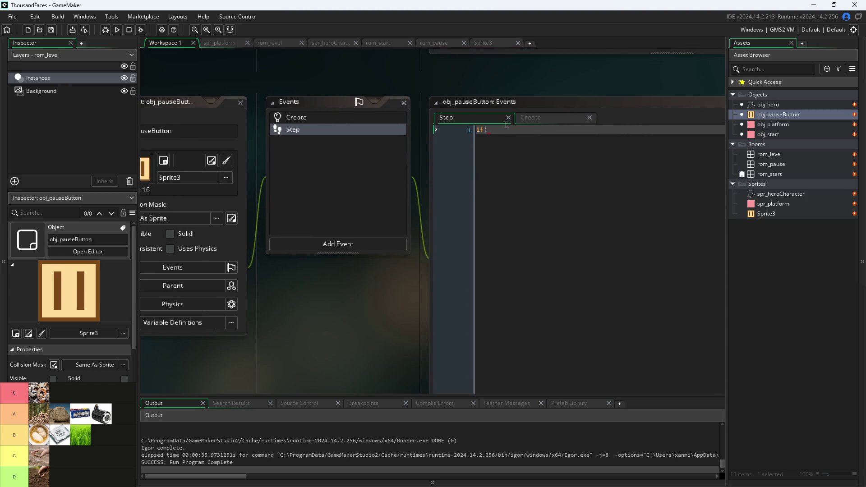
left_click(508, 118)
key("ctrl+a")
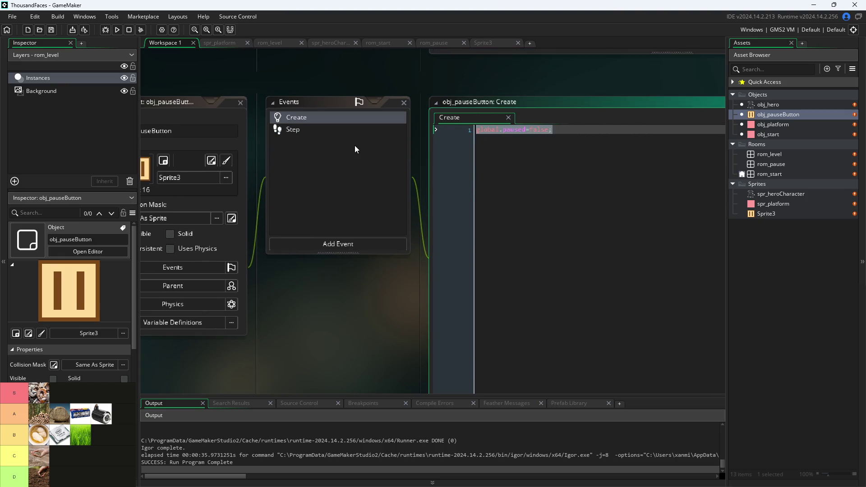
key("BackSpace")
left_click(334, 215)
left_click(345, 246)
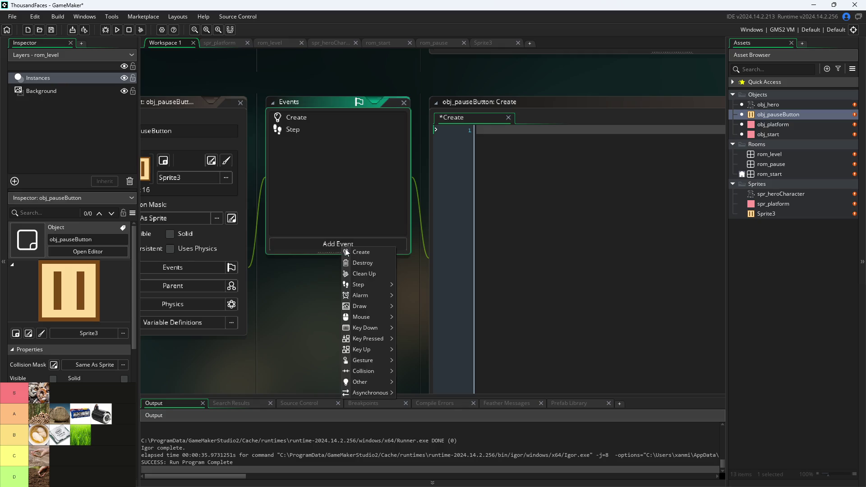
Delete the Step and Create events, then add a Mouse > Left Pressed event
right_click(325, 131)
left_click(380, 226)
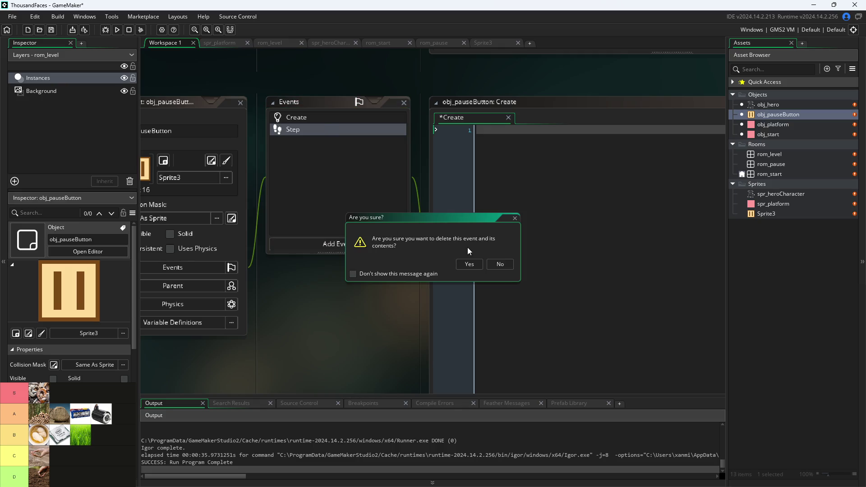
left_click(473, 268)
right_click(309, 118)
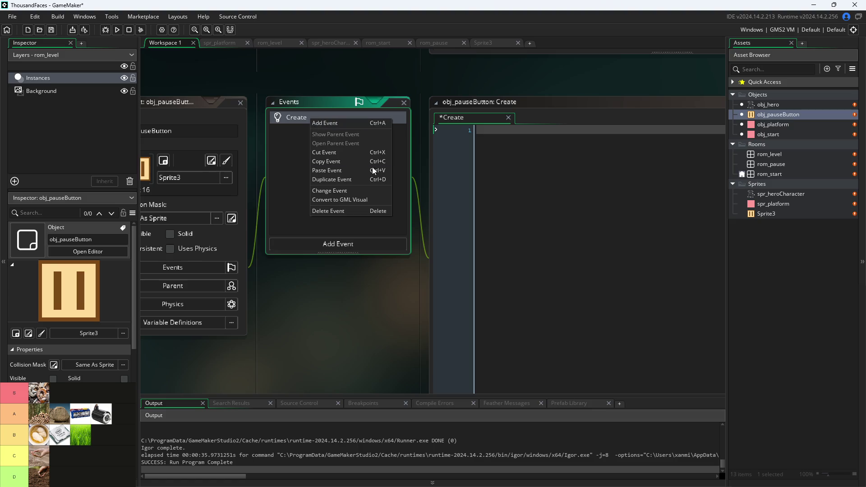
left_click(362, 212)
left_click(461, 267)
left_click(332, 243)
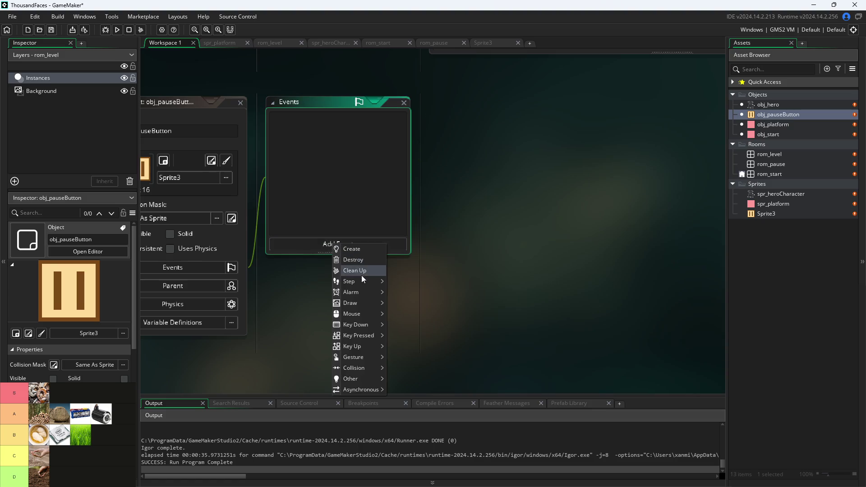
mouse_move(362, 303)
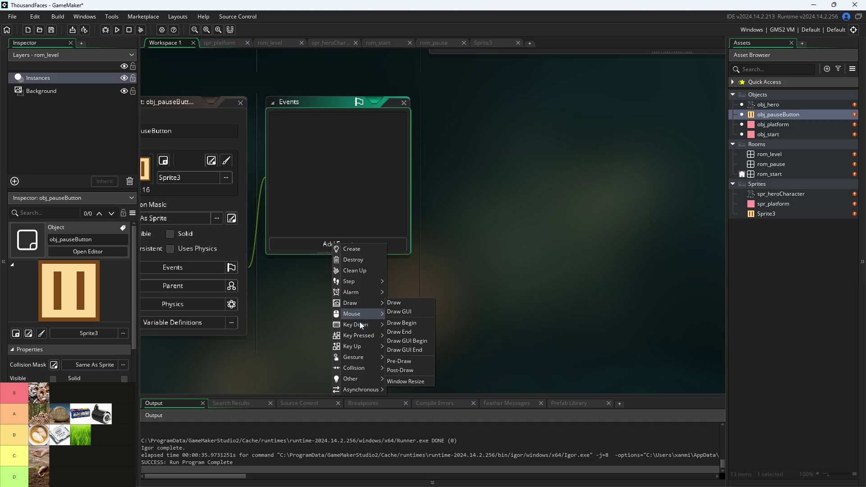
mouse_move(360, 325)
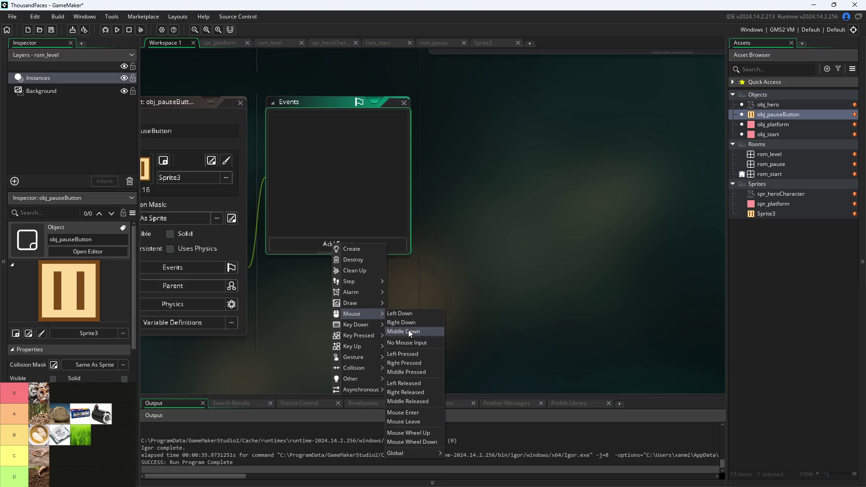
left_click(415, 354)
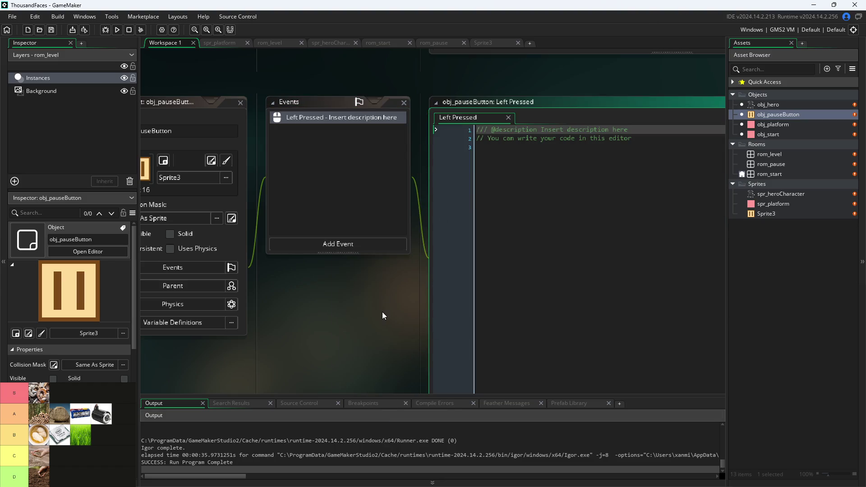
Replace the default comments in Left Pressed with an empty room_goto() call
key("ctrl+a")
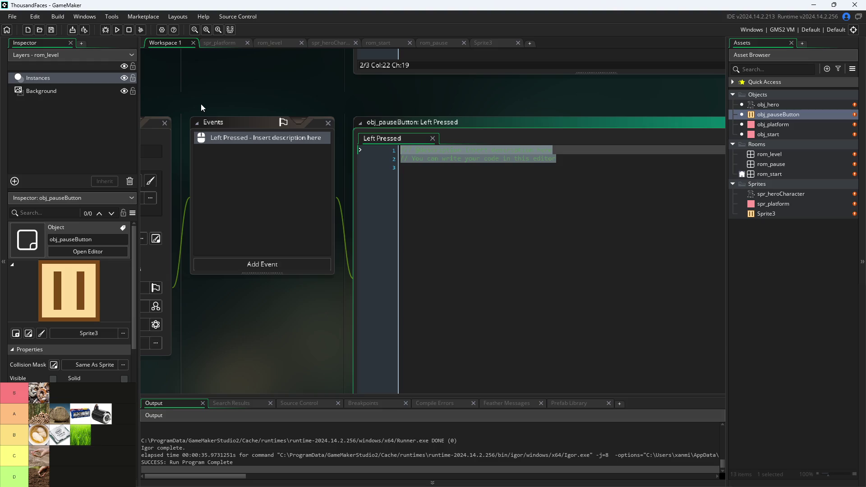
type("got")
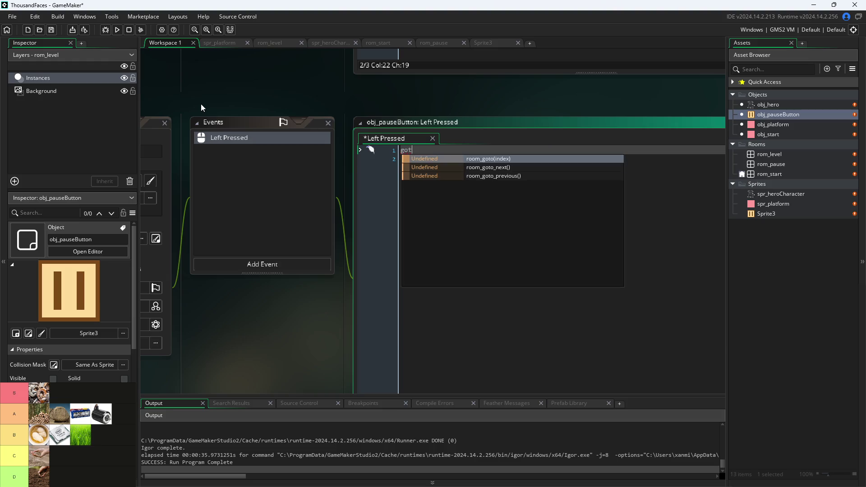
key("Return")
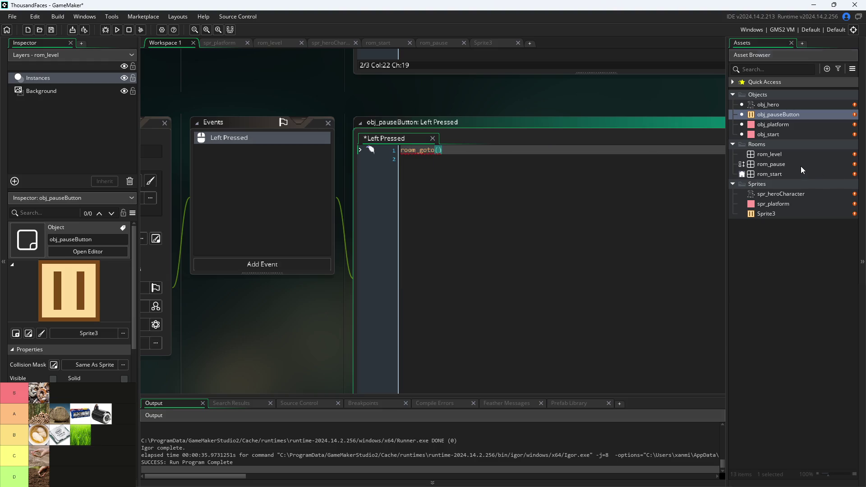
Select the rom_pause room in the Asset Browser and open it for editing
left_click(800, 165)
right_click(801, 166)
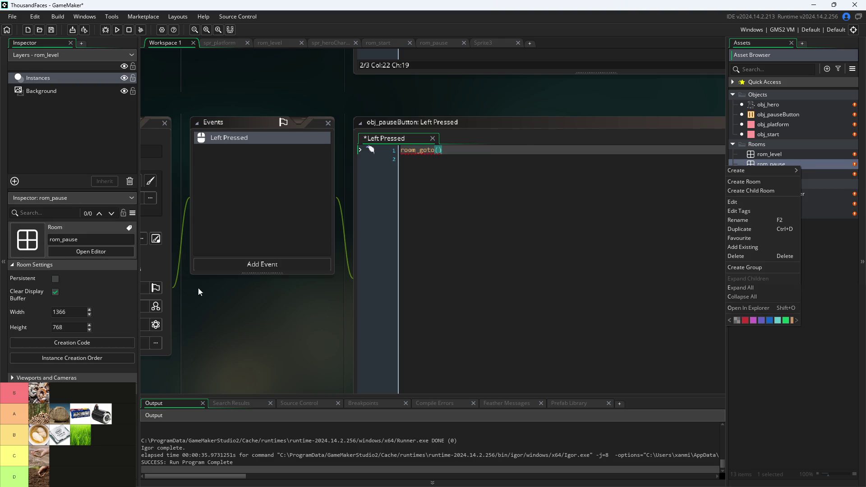
left_click(110, 289)
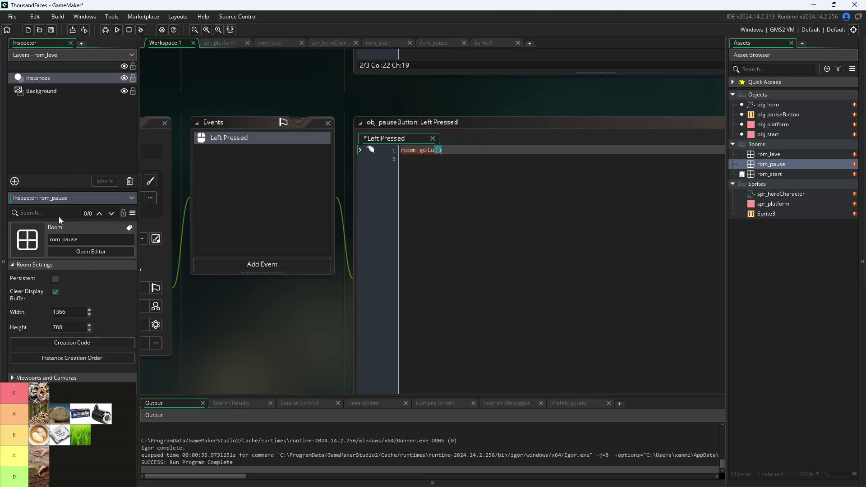
left_click(75, 240)
left_click(98, 251)
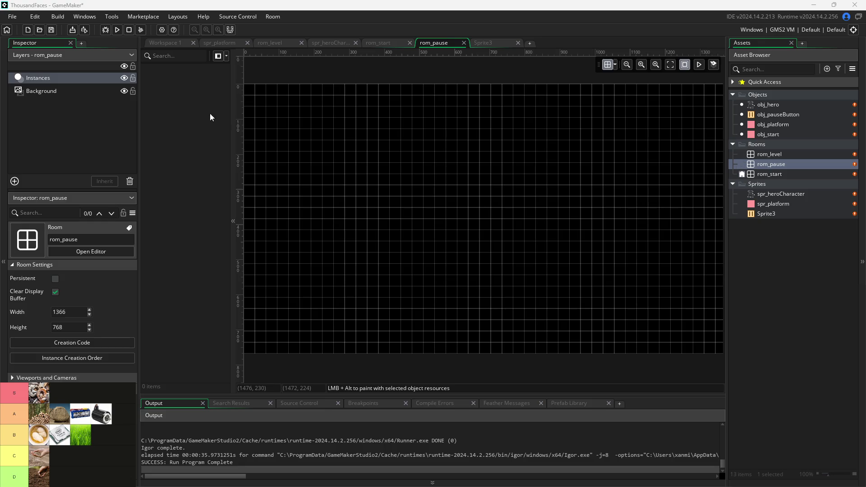
Return to the workspace showing obj_pauseButton's Left Pressed code
left_click(175, 45)
Fill in the call as room_goto(rom_pause) using the autocomplete suggestion
left_click(441, 152)
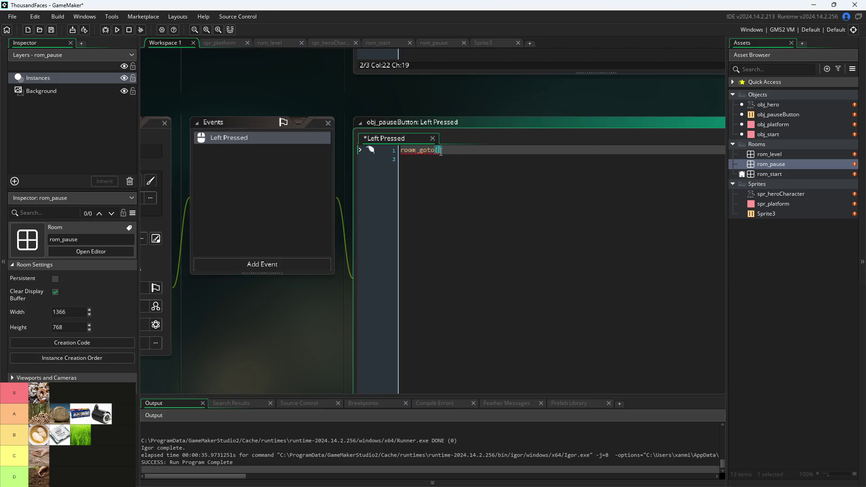
type("rom")
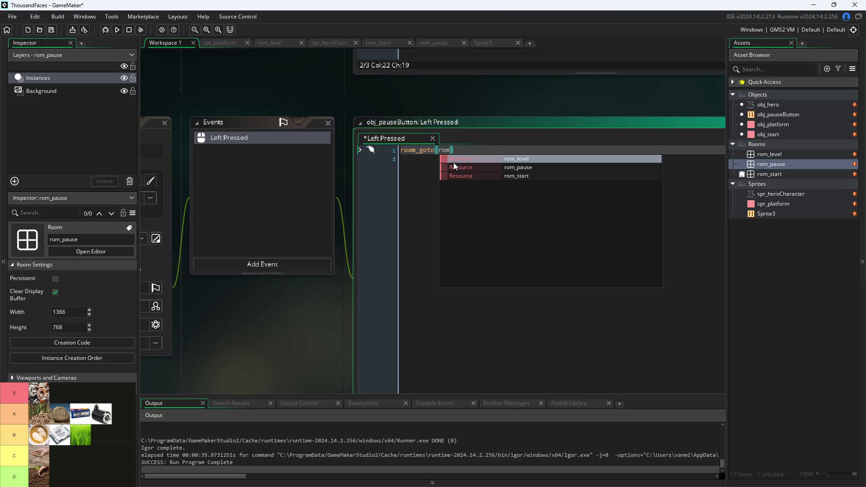
key("Down")
key("Return")
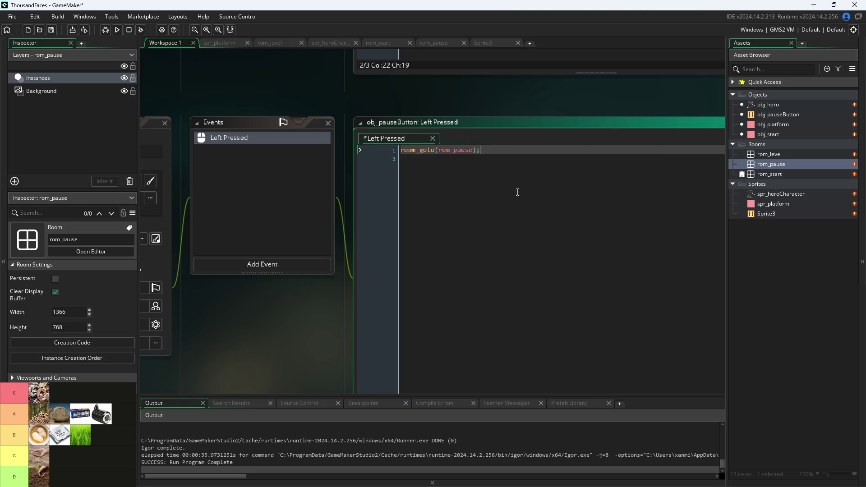
Tick Persistent on obj_pauseButton so it survives room changes
scroll(316, 329, "down", 1, "ctrl")
scroll(367, 316, "down", 1, "ctrl")
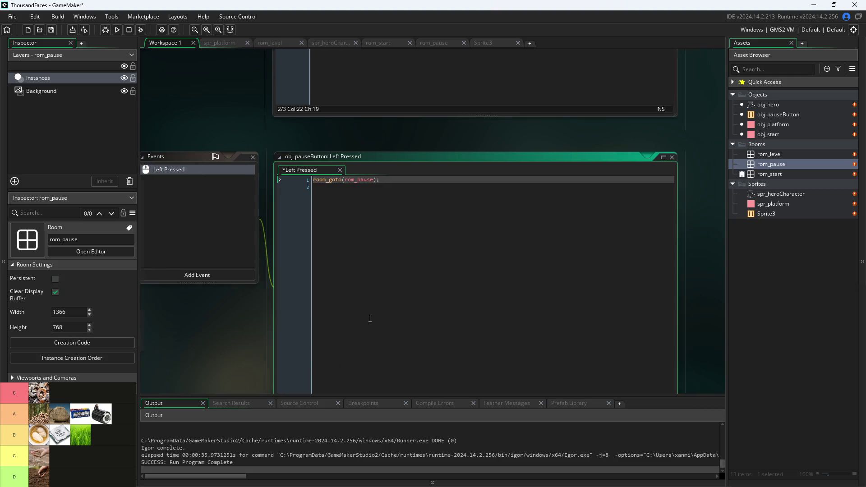
mouse_move(205, 343)
left_mouse_down()
mouse_move(485, 326)
mouse_move(458, 290)
mouse_move(439, 289)
left_mouse_up()
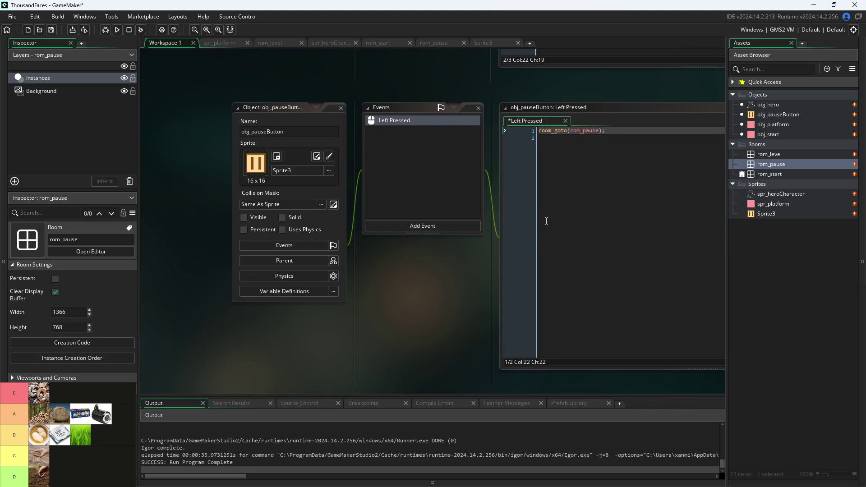
left_click(541, 133)
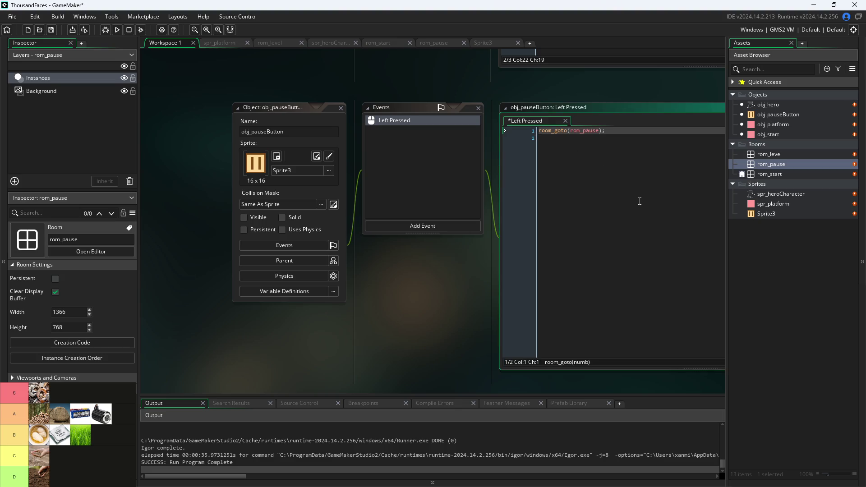
left_click(244, 229)
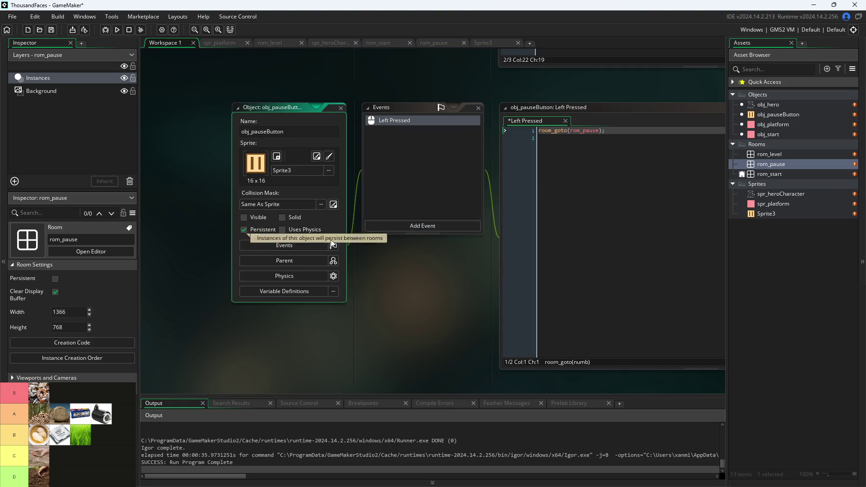
Add a new first line reading currentroom=room; above room_goto(rom_pause)
left_click(540, 132)
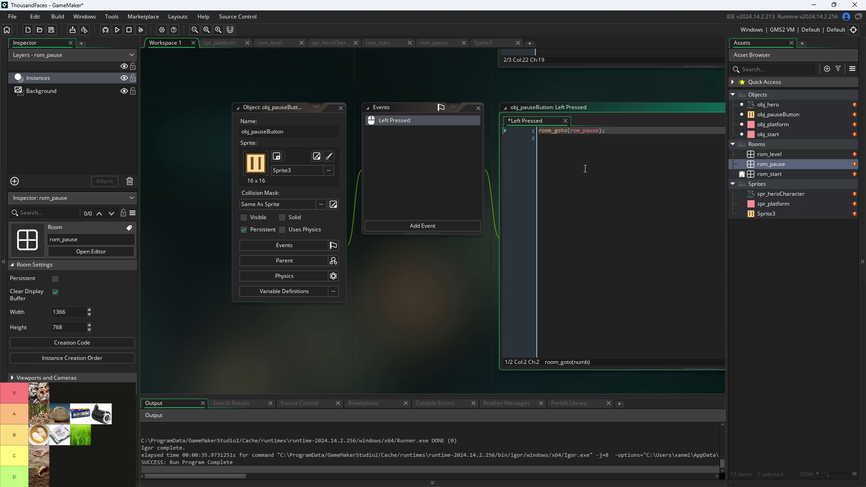
key("Return")
type("curre")
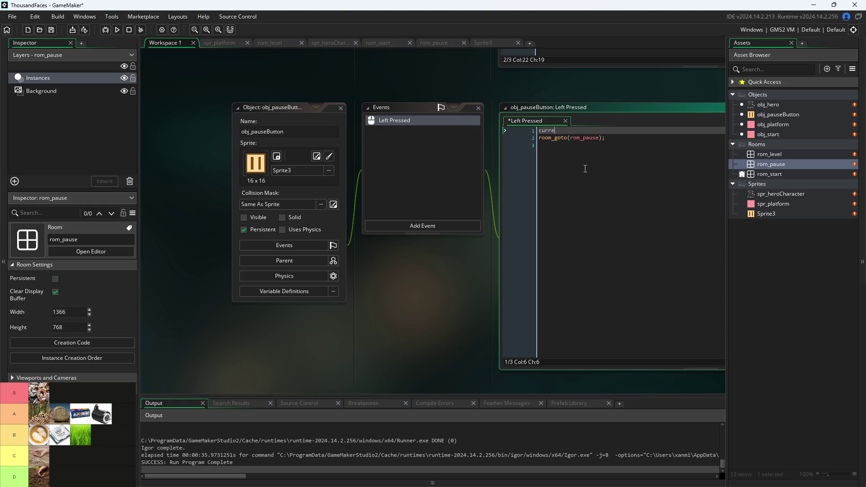
type("ntroom")
type("=")
type("c")
key("BackSpace")
type("room")
key("Escape")
Insert blank lines and indent the currentroom=room; and room_goto lines, then switch to Paint
left_click(628, 139)
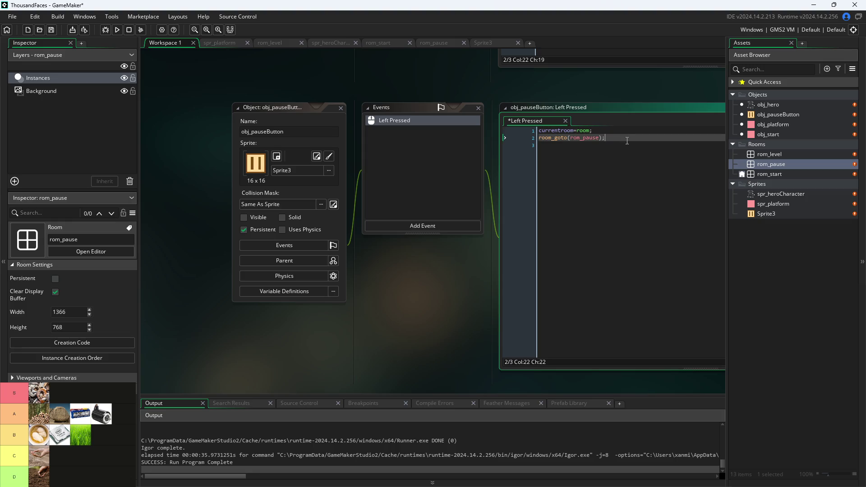
key("Home")
key("Return")
key("Tab")
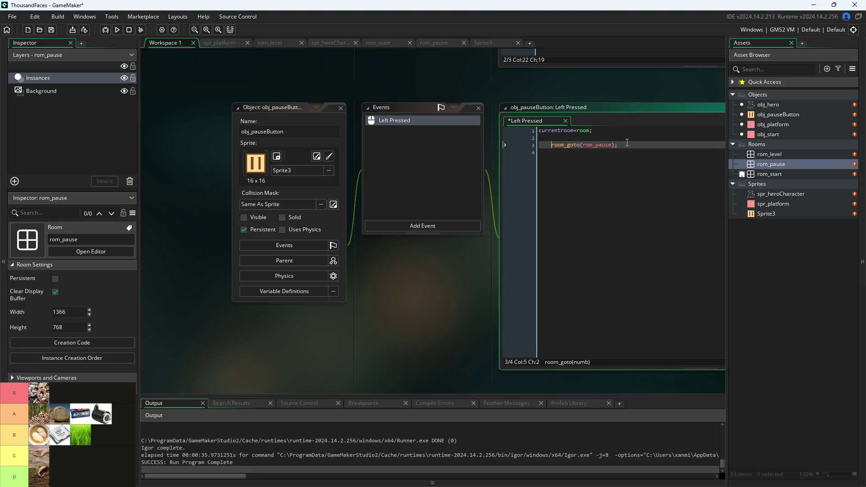
key("Up")
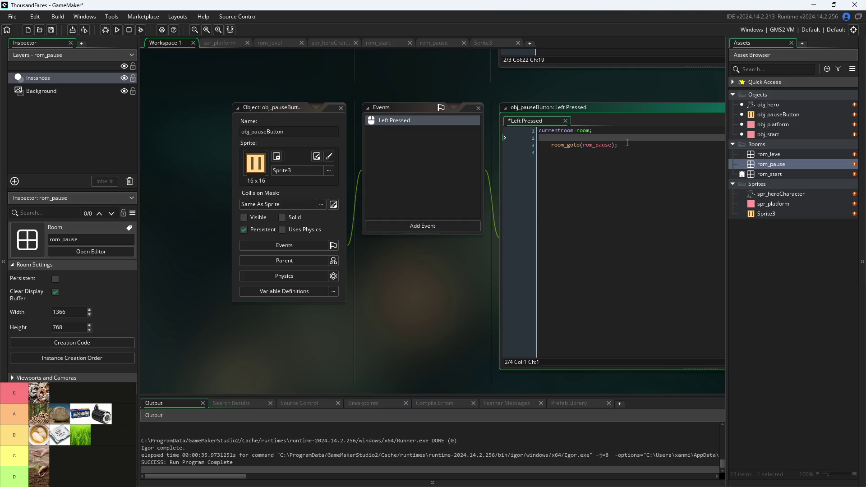
type("if(c")
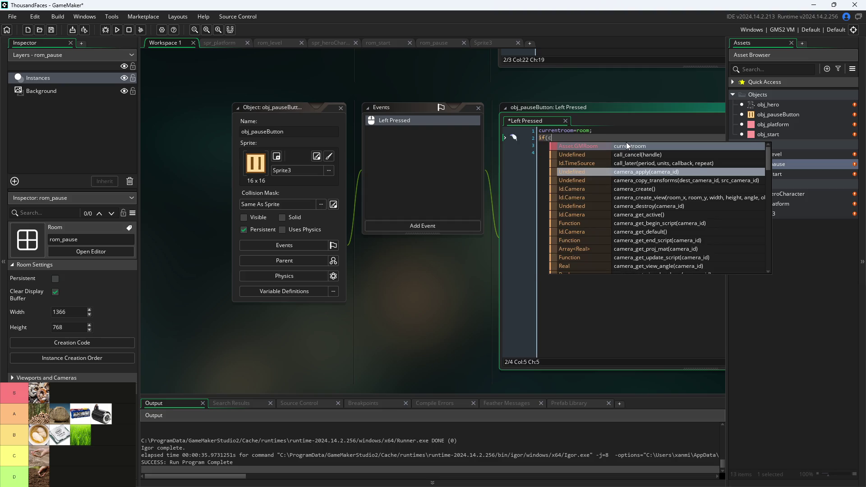
key("BackSpace")
key("BackSpace")
key("BackSpace")
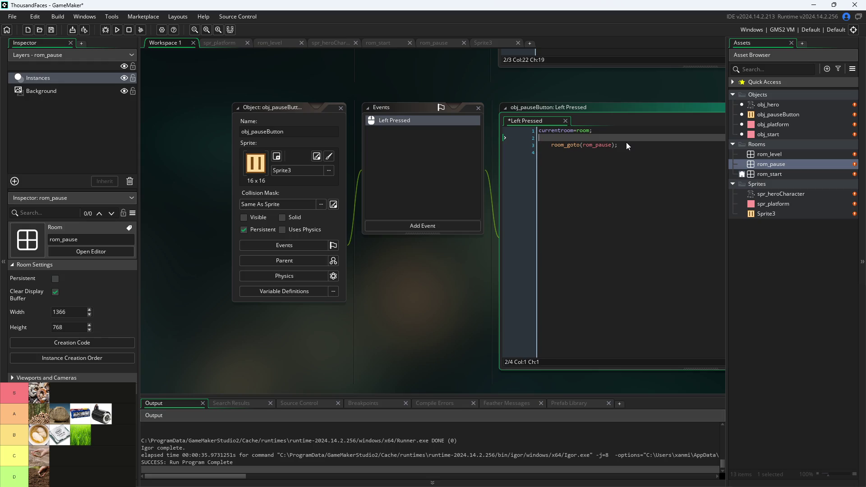
key("Up")
key("Return")
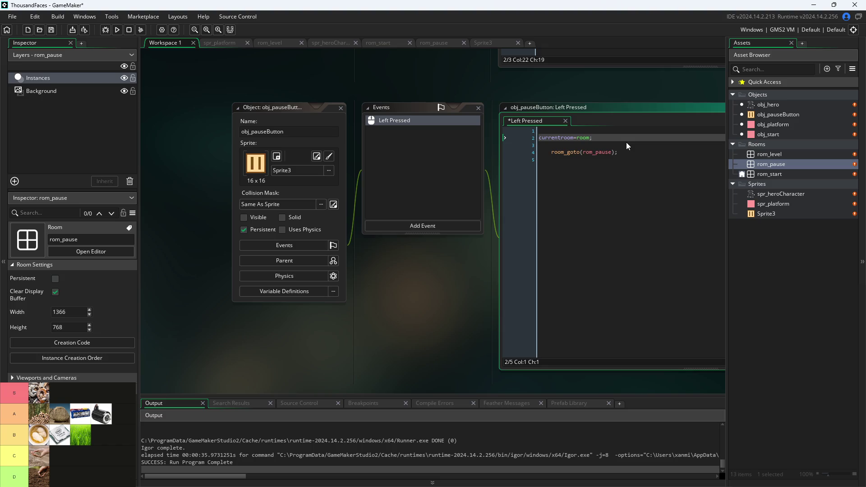
key("Tab")
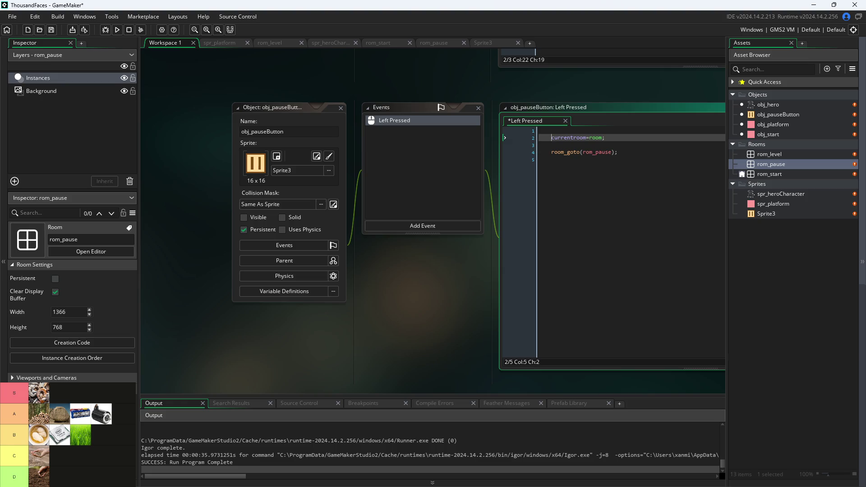
key("alt+Tab")
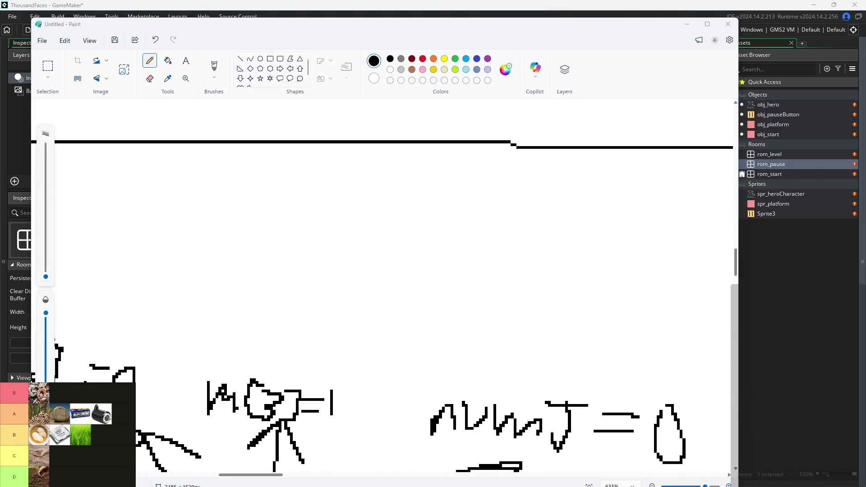
Sketch the game screen with a top-left pause button, a stick figure and two platforms
scroll(435, 212, "down", 2)
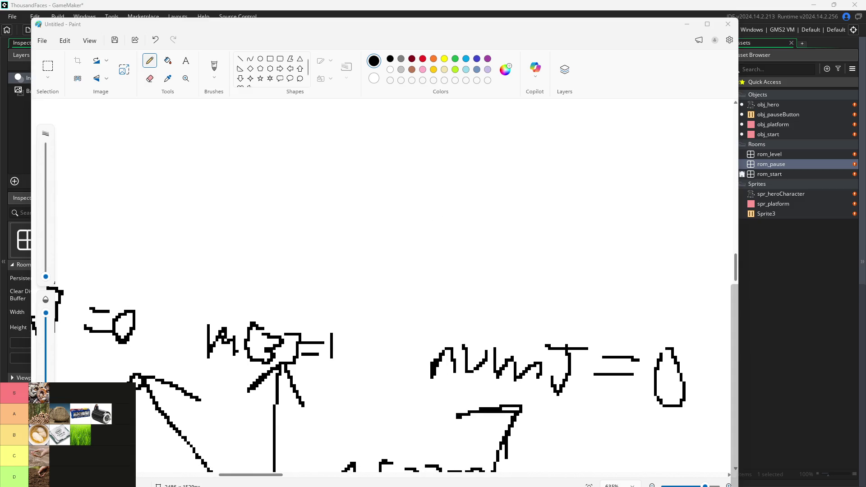
scroll(276, 364, "down", 5, "ctrl")
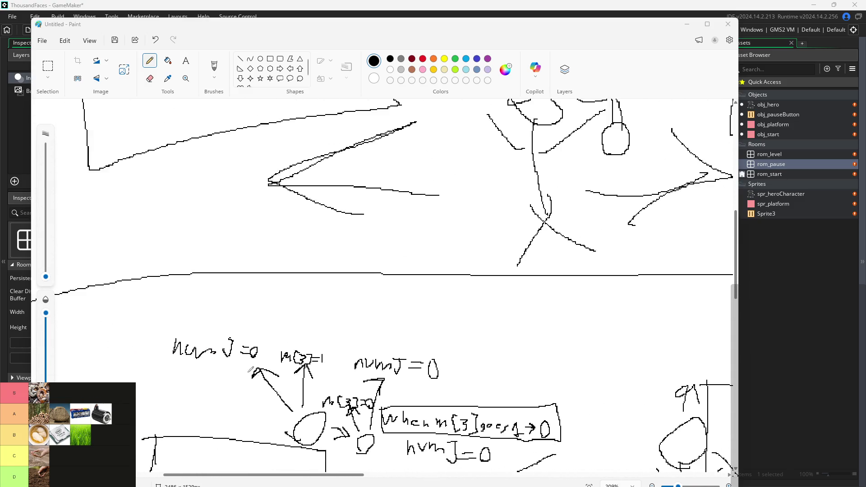
scroll(276, 364, "down", 2, "ctrl")
scroll(81, 267, "up", 6, "ctrl")
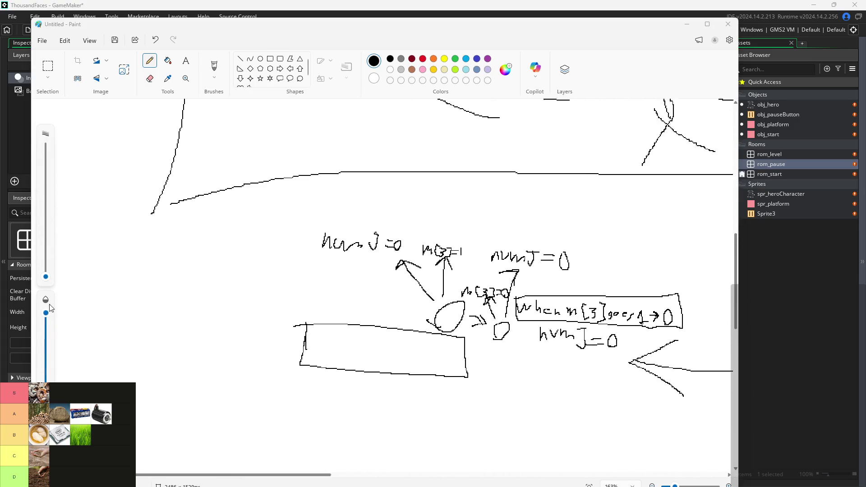
scroll(81, 267, "up", 3, "ctrl")
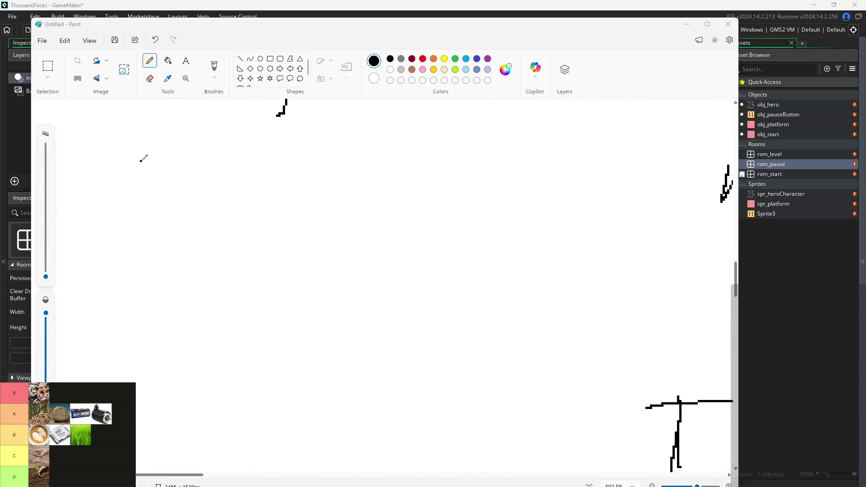
mouse_move(109, 166)
left_mouse_down()
mouse_move(143, 179)
mouse_move(108, 166)
mouse_move(135, 184)
left_mouse_up()
mouse_move(103, 152)
left_mouse_down()
mouse_move(118, 334)
mouse_move(395, 267)
mouse_move(157, 156)
mouse_move(64, 138)
left_mouse_up()
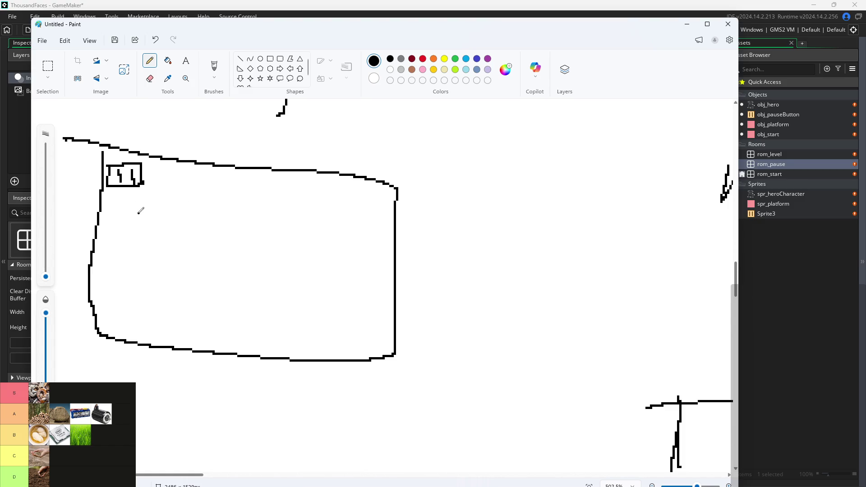
left_click_drag(234, 272, 223, 272)
mouse_move(214, 341)
left_mouse_down()
mouse_move(216, 274)
mouse_move(231, 379)
left_mouse_up()
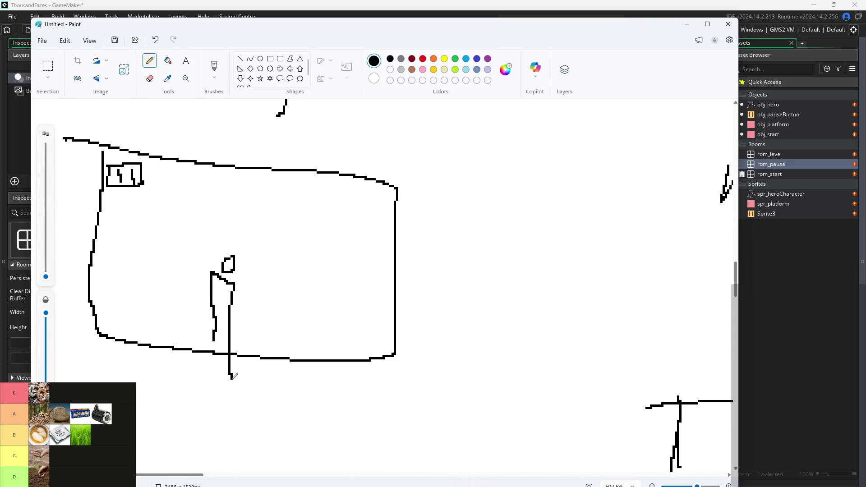
mouse_move(124, 267)
left_mouse_down()
mouse_move(194, 297)
mouse_move(112, 264)
left_mouse_up()
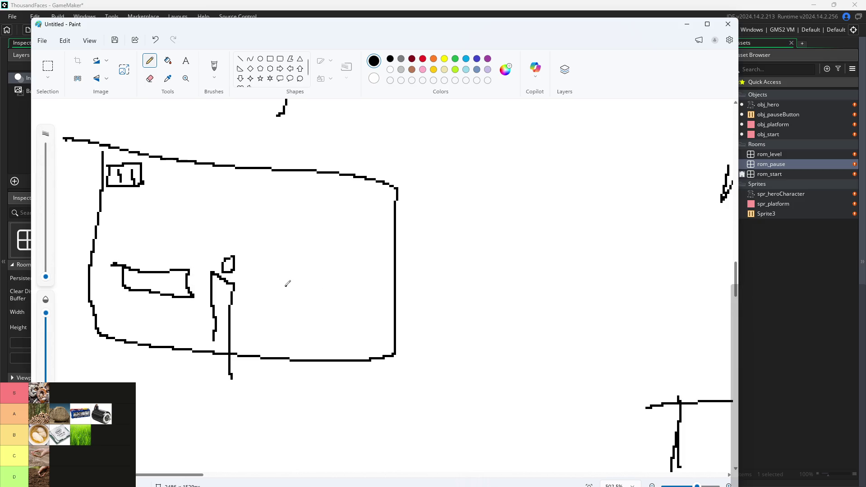
mouse_move(285, 285)
left_mouse_down()
mouse_move(287, 306)
mouse_move(350, 281)
mouse_move(287, 285)
left_mouse_up()
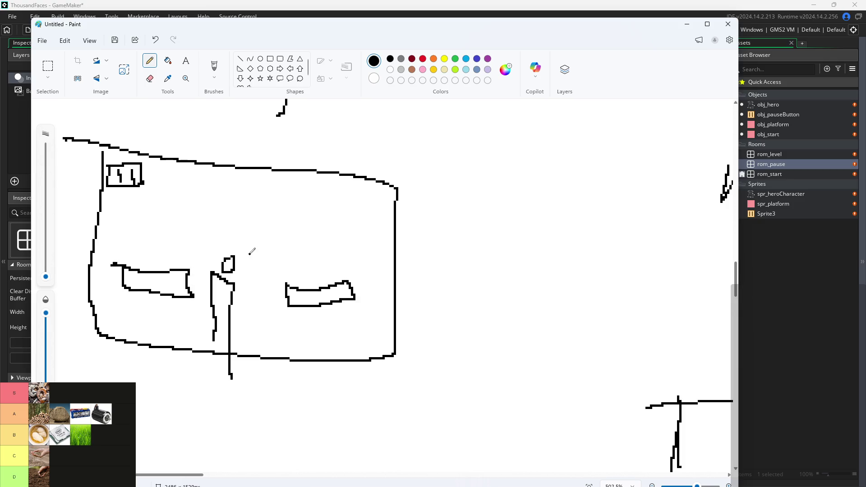
mouse_move(244, 258)
left_mouse_down()
mouse_move(256, 258)
mouse_move(250, 263)
left_mouse_up()
Draw rays around the pause button and a curve running down the left side
scroll(248, 258, "down", 2)
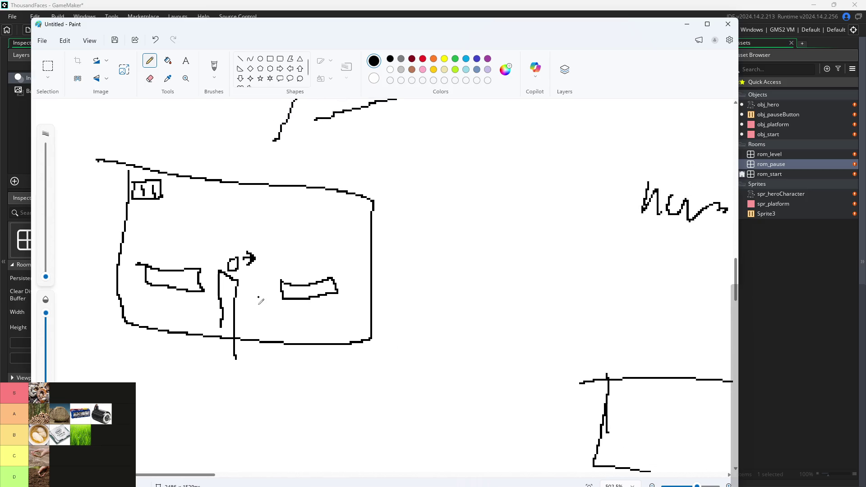
scroll(260, 301, "down", 2)
scroll(197, 246, "up", 3)
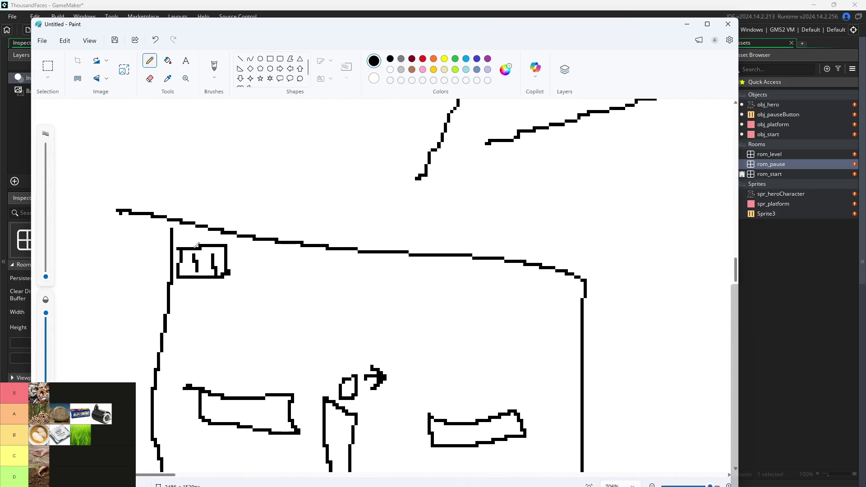
mouse_move(193, 203)
left_mouse_down()
mouse_move(193, 215)
mouse_move(256, 216)
left_mouse_up()
left_click_drag(234, 258, 272, 258)
left_click_drag(216, 290, 246, 316)
left_click(203, 309)
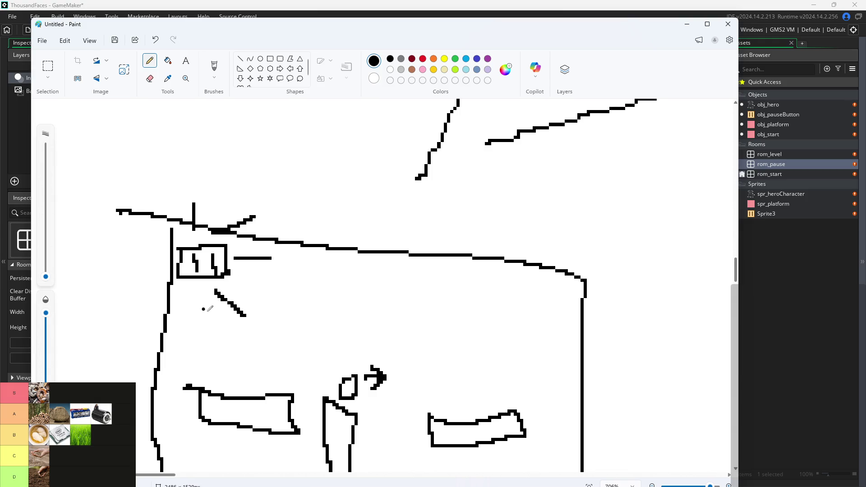
left_click_drag(194, 299, 191, 335)
left_click_drag(171, 282, 116, 307)
left_click_drag(159, 262, 130, 243)
left_click_drag(171, 248, 152, 221)
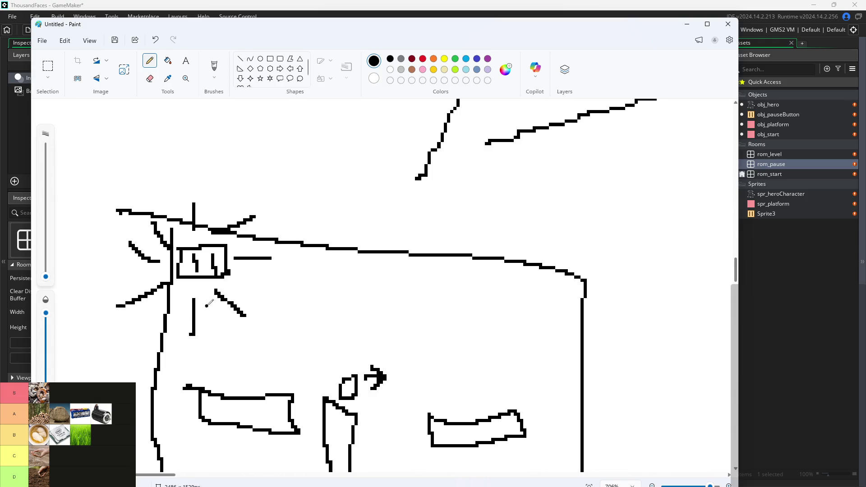
scroll(210, 302, "down", 3)
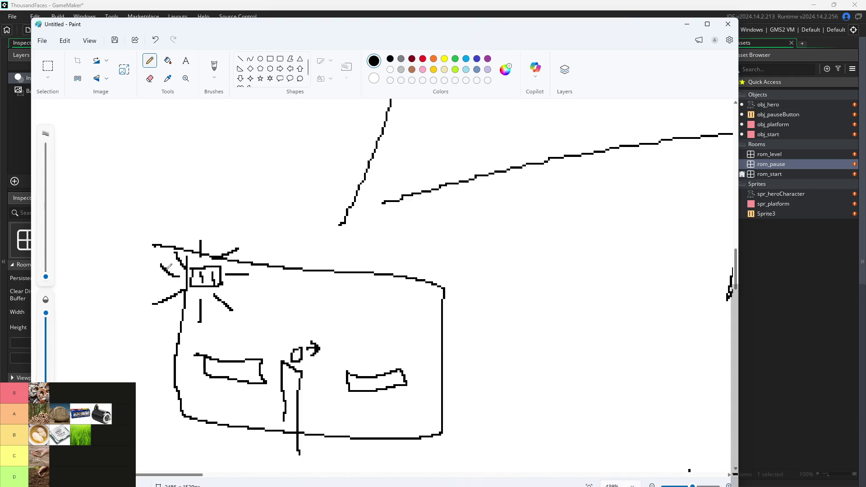
mouse_move(160, 300)
left_mouse_down()
mouse_move(140, 370)
mouse_move(173, 441)
mouse_move(128, 449)
left_mouse_up()
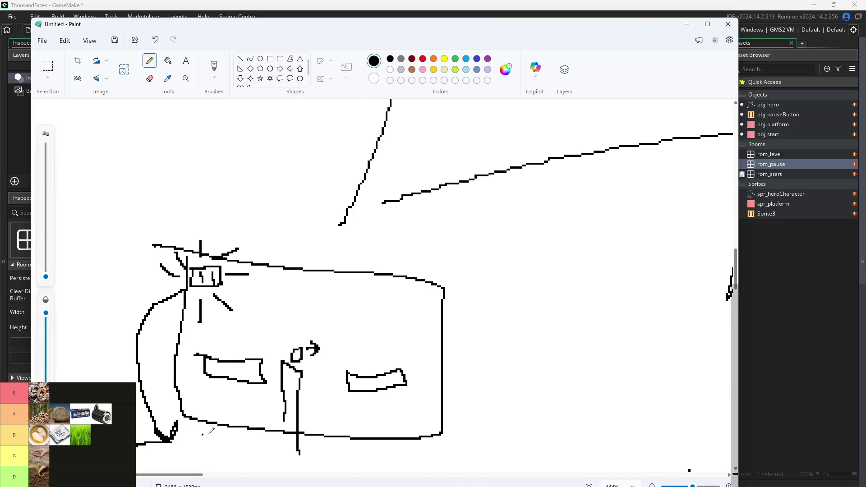
scroll(212, 428, "down", 3)
scroll(164, 357, "up", 1)
scroll(184, 314, "down", 1)
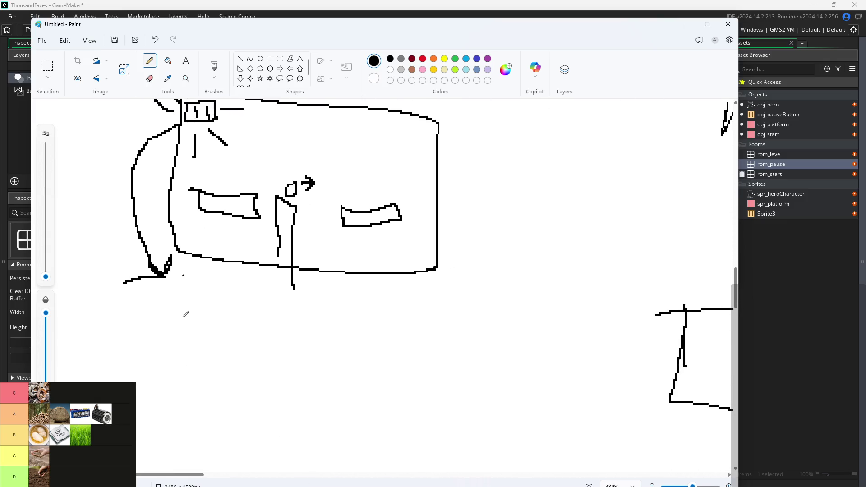
Draw the pause screen below with a resume icon, a 'Paused' heading and two bars
mouse_move(179, 278)
left_mouse_down()
mouse_move(180, 291)
mouse_move(385, 433)
mouse_move(379, 301)
mouse_move(180, 273)
mouse_move(199, 316)
mouse_move(222, 293)
mouse_move(190, 292)
left_mouse_up()
mouse_move(198, 297)
left_mouse_down()
mouse_move(213, 304)
mouse_move(204, 296)
mouse_move(210, 316)
mouse_move(202, 302)
left_mouse_up()
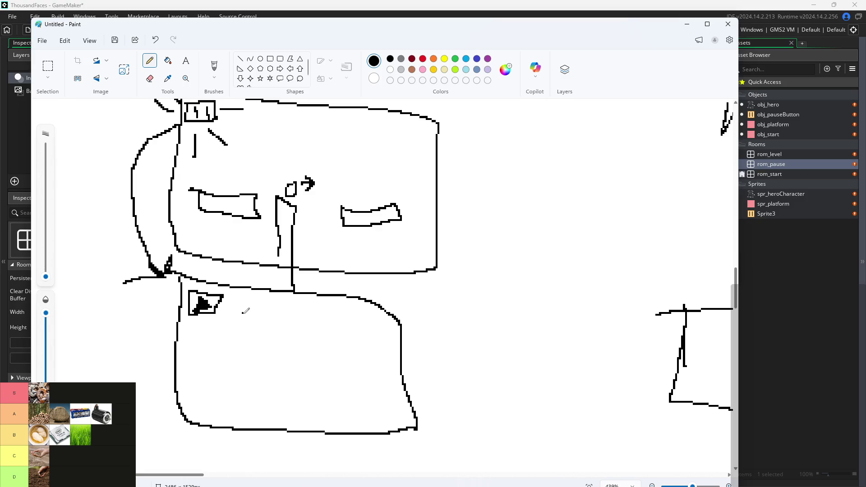
mouse_move(243, 319)
left_mouse_down()
mouse_move(247, 303)
mouse_move(263, 319)
mouse_move(305, 314)
mouse_move(311, 324)
mouse_move(336, 325)
mouse_move(286, 329)
mouse_move(252, 363)
mouse_move(311, 358)
mouse_move(265, 343)
left_mouse_up()
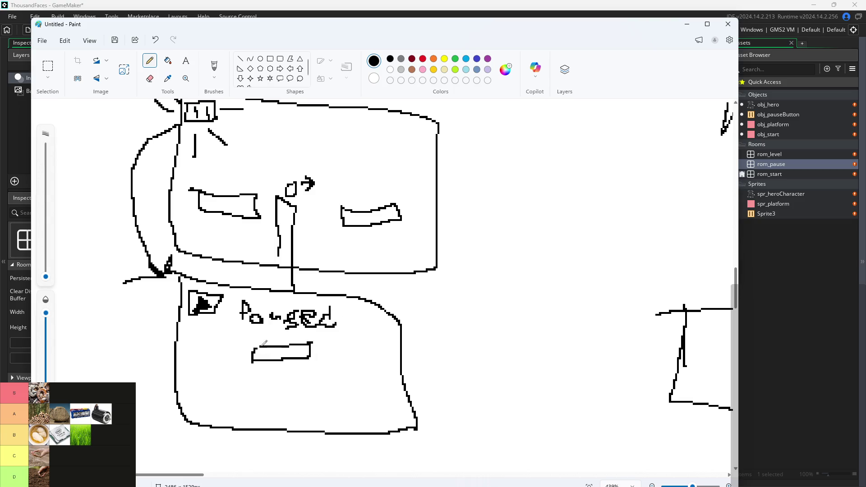
mouse_move(251, 373)
left_mouse_down()
mouse_move(325, 381)
mouse_move(257, 371)
mouse_move(250, 417)
mouse_move(345, 409)
mouse_move(250, 398)
mouse_move(261, 412)
mouse_move(332, 399)
mouse_move(331, 412)
mouse_move(257, 384)
mouse_move(338, 379)
mouse_move(321, 379)
left_mouse_up()
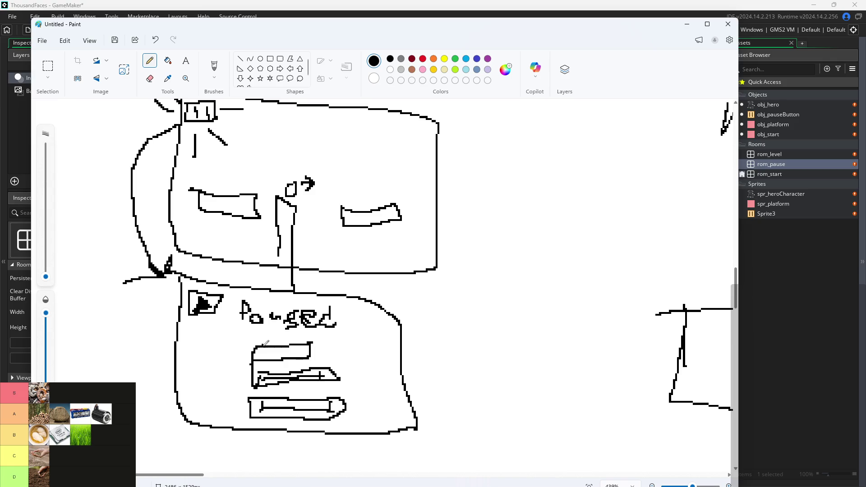
mouse_move(264, 346)
left_mouse_down()
mouse_move(265, 355)
mouse_move(304, 343)
mouse_move(313, 354)
mouse_move(305, 345)
left_mouse_up()
scroll(209, 385, "up", 1)
scroll(211, 384, "up", 2)
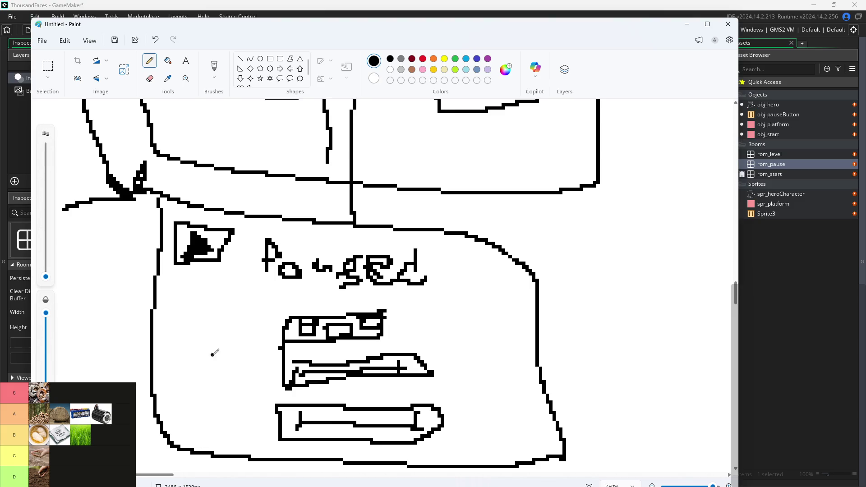
mouse_move(191, 354)
left_mouse_down()
mouse_move(201, 374)
mouse_move(221, 384)
mouse_move(233, 364)
mouse_move(246, 377)
mouse_move(276, 379)
mouse_move(283, 390)
left_mouse_up()
Try writing a 'Vol' label beside the bars, then undo it
key("ctrl+z")
key("ctrl+z")
key("ctrl+z")
key("ctrl+z")
key("ctrl+z")
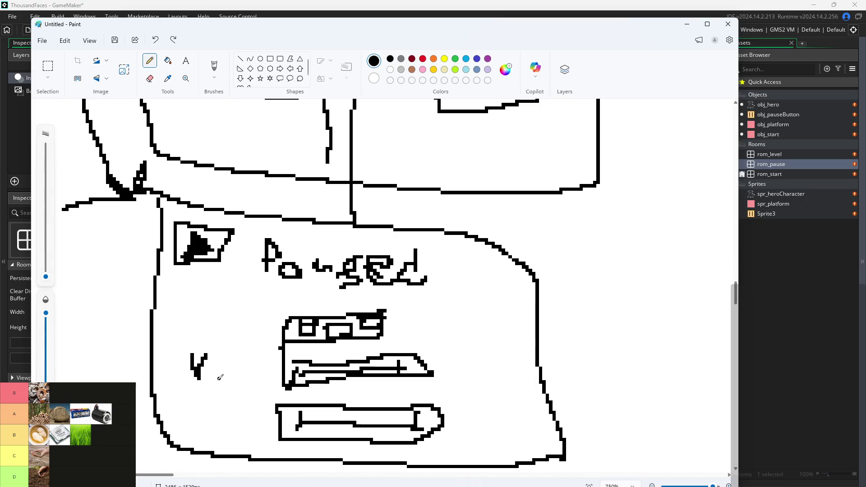
mouse_move(161, 356)
left_mouse_down()
mouse_move(181, 363)
mouse_move(203, 341)
left_mouse_up()
key("ctrl+z")
mouse_move(208, 372)
left_mouse_down()
mouse_move(214, 359)
mouse_move(206, 371)
left_mouse_up()
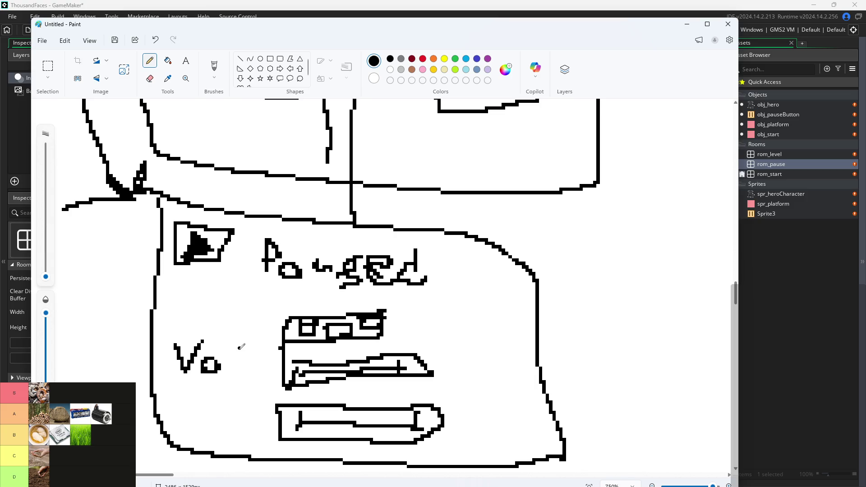
left_click_drag(239, 348, 239, 377)
scroll(236, 418, "down", 2)
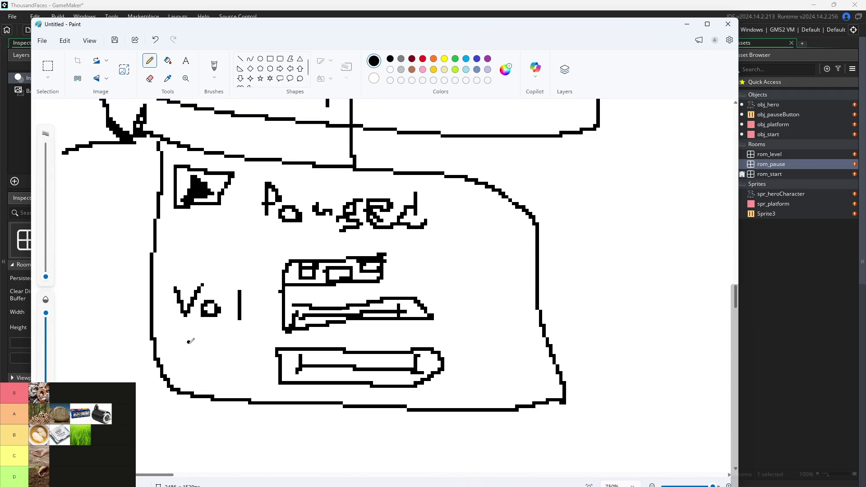
key("ctrl+z")
key("ctrl+z")
key("ctrl+z")
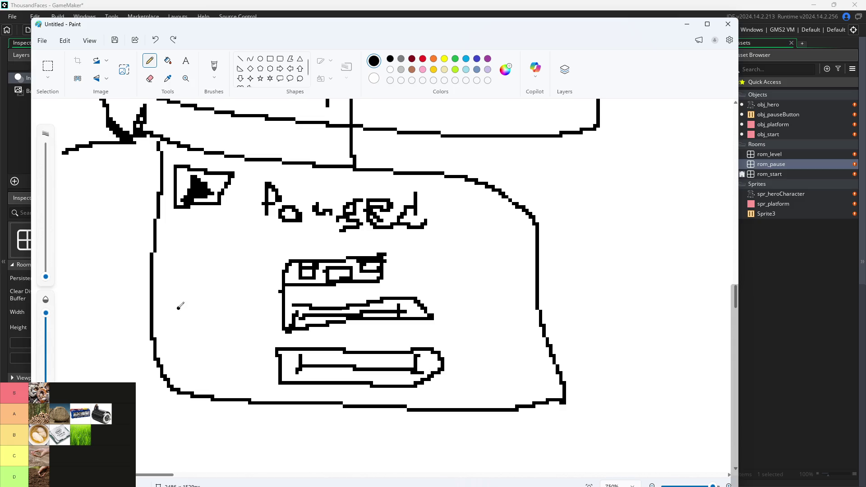
Label the upper bar 'SFX' and the lower bar with an arrowed music note, then minimise Paint
left_click_drag(188, 287, 181, 322)
left_click(199, 315)
left_click_drag(217, 292, 222, 292)
mouse_move(197, 307)
left_mouse_down()
mouse_move(254, 319)
mouse_move(229, 320)
left_mouse_up()
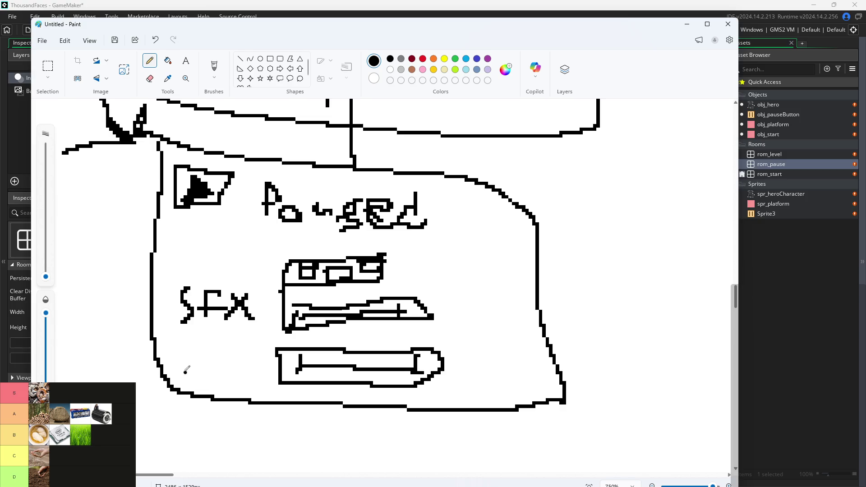
mouse_move(185, 374)
left_mouse_down()
mouse_move(194, 372)
mouse_move(195, 344)
mouse_move(227, 337)
mouse_move(223, 374)
mouse_move(212, 374)
mouse_move(222, 371)
left_mouse_up()
mouse_move(259, 306)
left_mouse_down()
mouse_move(284, 310)
mouse_move(273, 298)
mouse_move(272, 323)
left_mouse_up()
key("ctrl+z")
key("ctrl+z")
key("ctrl+z")
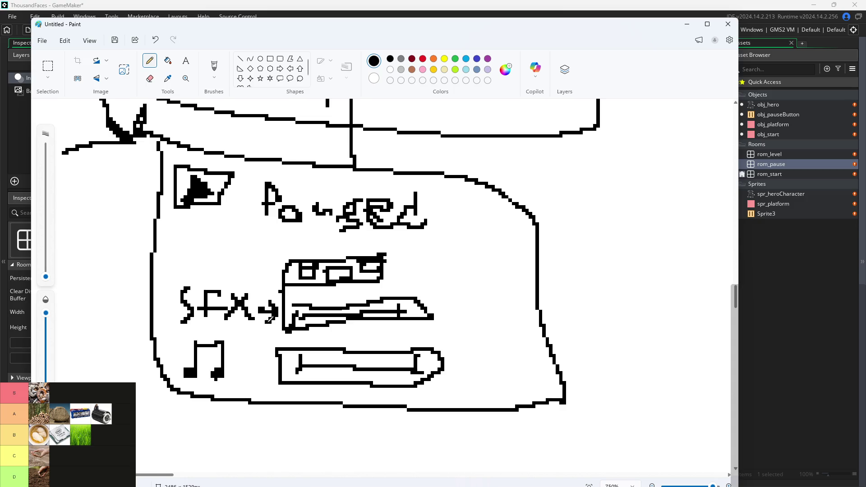
mouse_move(251, 361)
left_mouse_down()
mouse_move(240, 366)
mouse_move(276, 359)
mouse_move(262, 351)
mouse_move(264, 377)
left_mouse_up()
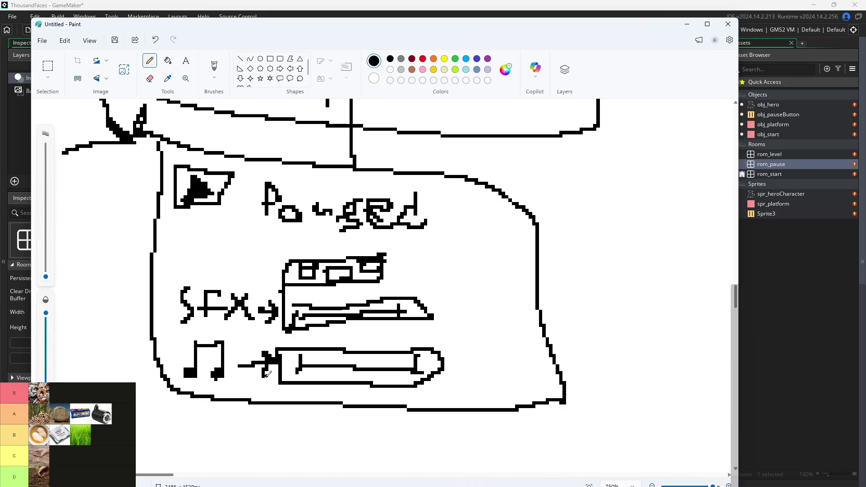
left_click(680, 27)
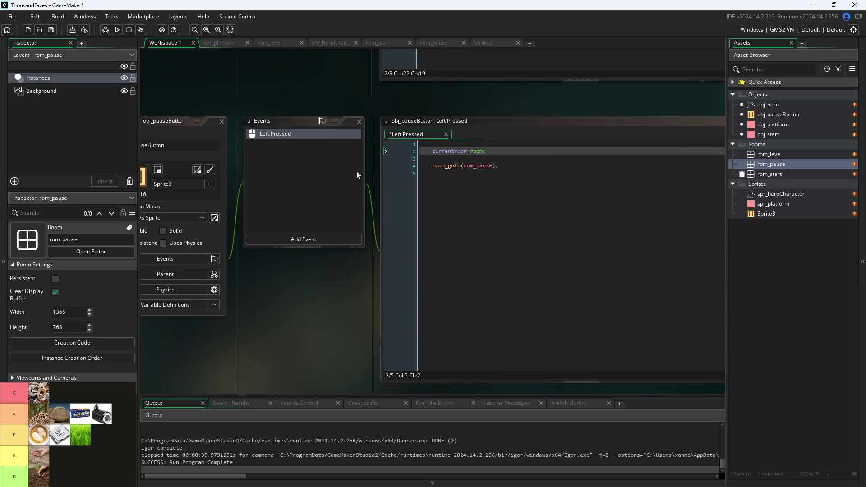
Bring up the Left Pressed code with currentroom=room; above room_goto(rom_pause); and click into it
left_click(435, 143)
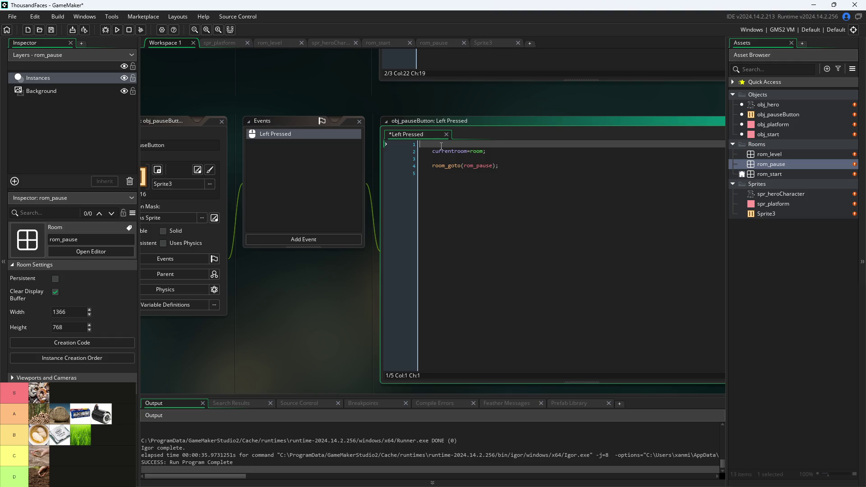
mouse_move(442, 153)
scroll(396, 272, "up", 3)
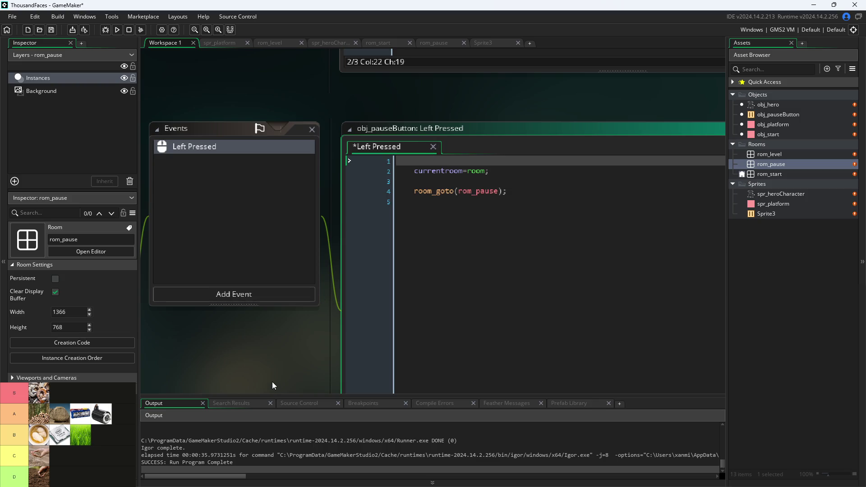
scroll(272, 382, "down", 3)
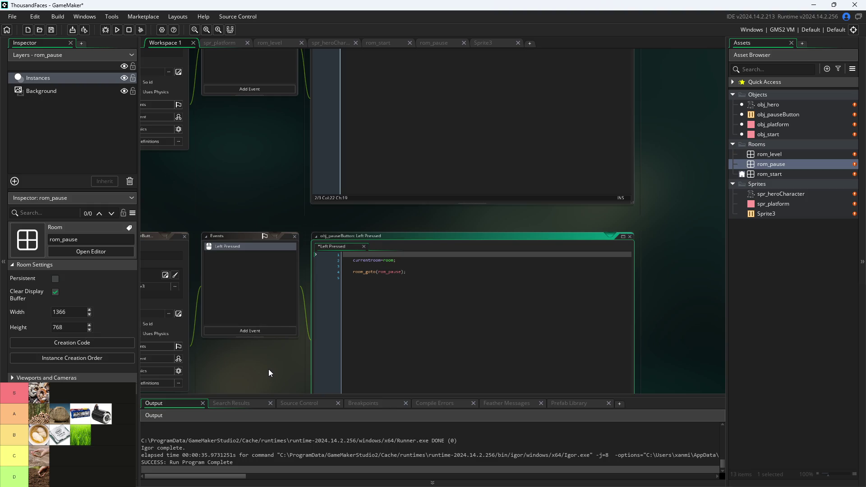
scroll(272, 351, "up", 5)
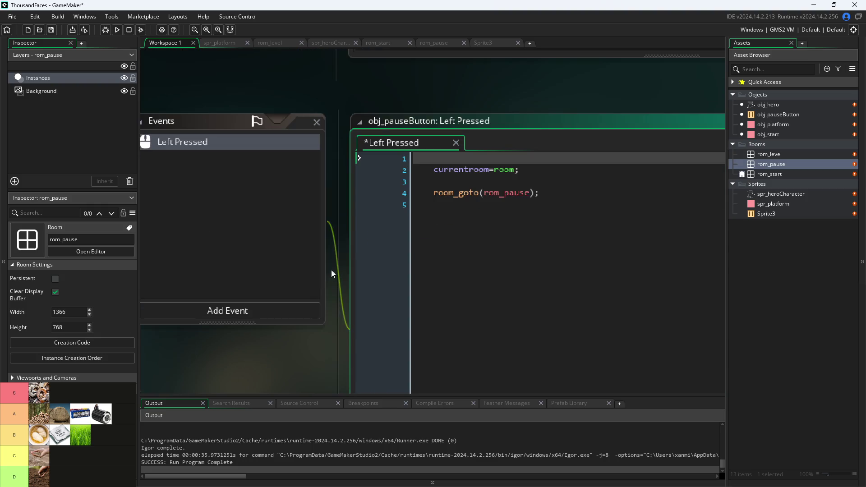
left_click(377, 224)
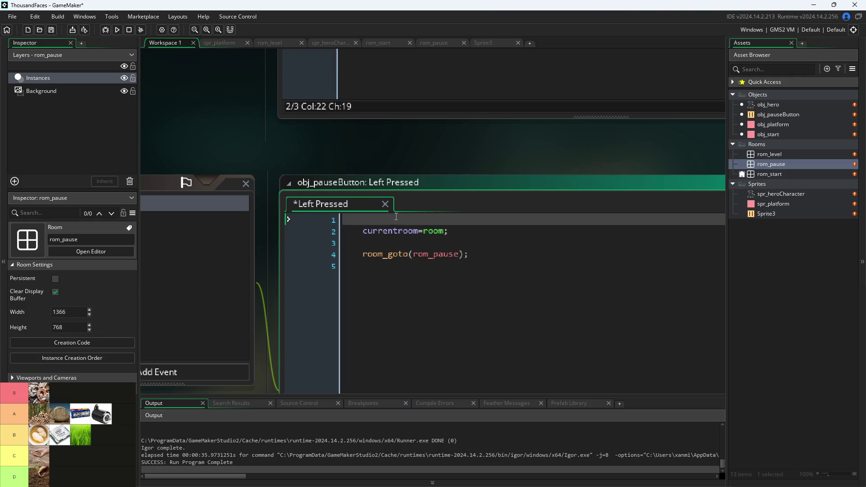
scroll(380, 150, "down", 3)
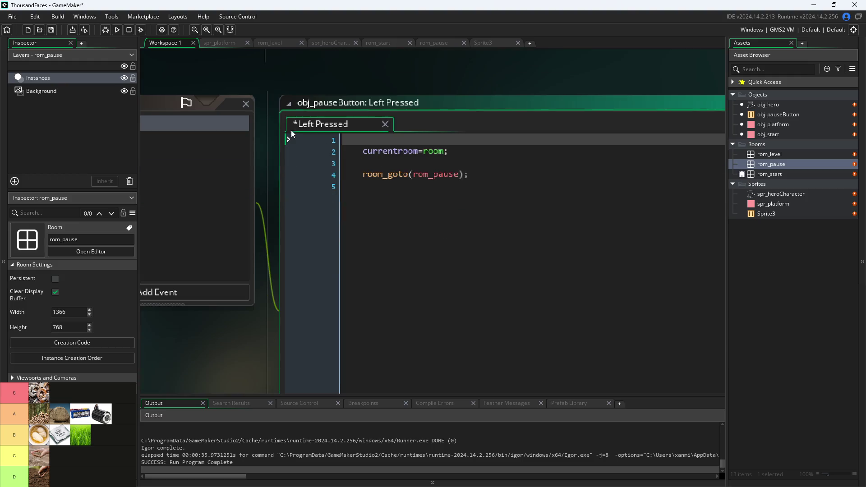
Remove the empty first line and rename currentroom to previousRoom
left_click(402, 161)
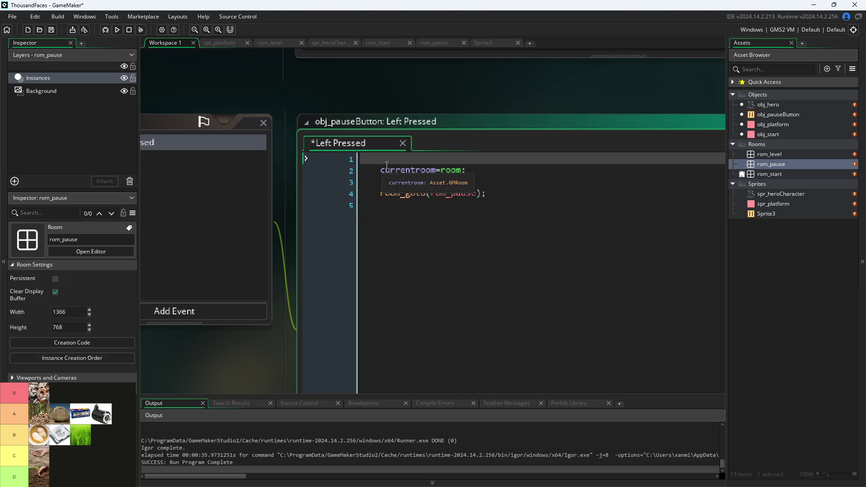
key("Delete")
key("Delete")
key("Delete")
key("Down")
key("Down")
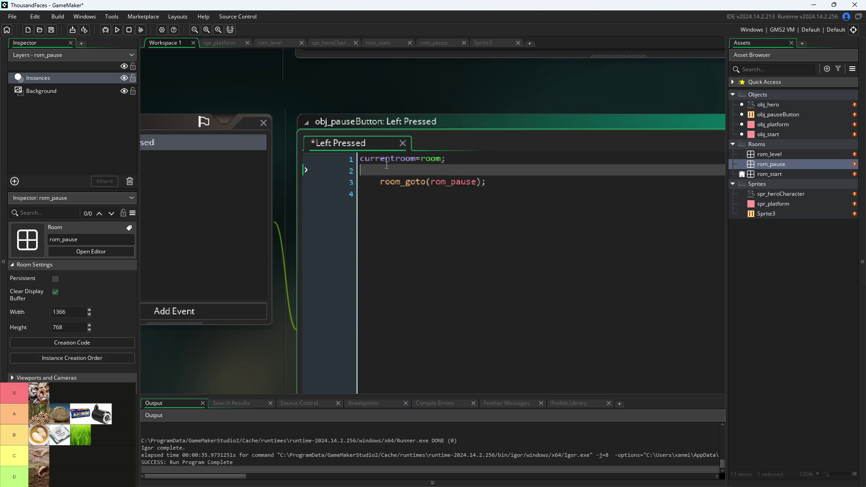
key("Up")
key("Up")
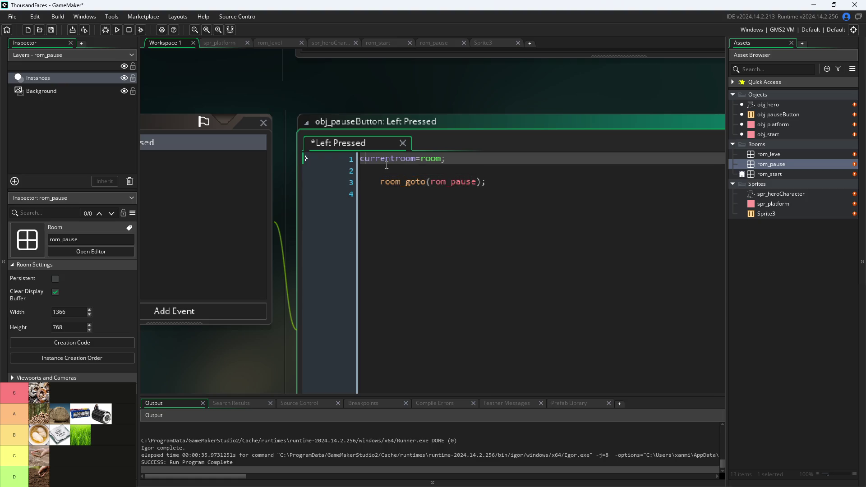
key("BackSpace")
key("BackSpace")
key("BackSpace")
type("previous")
key("Delete")
type("R")
Wrap the assignment as if(room!=rom_pause){previousRoom=room;} and remove the blank lines
key("Down")
key("Down")
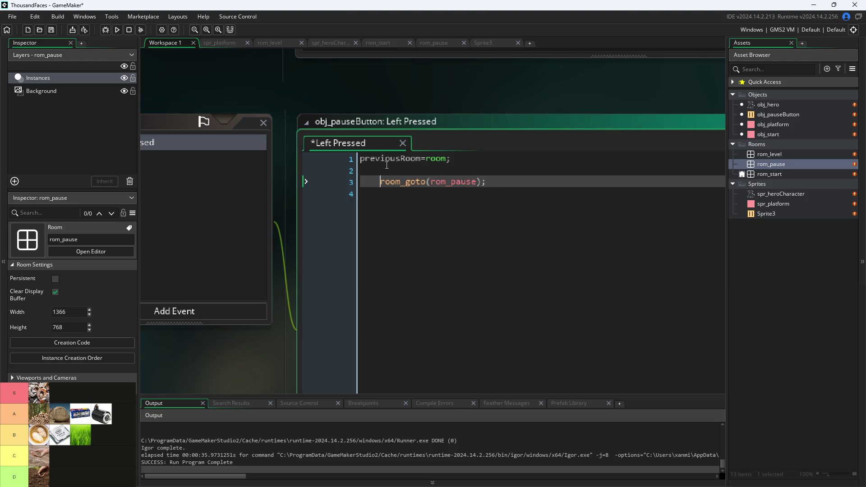
key("BackSpace")
key("Up")
key("Up")
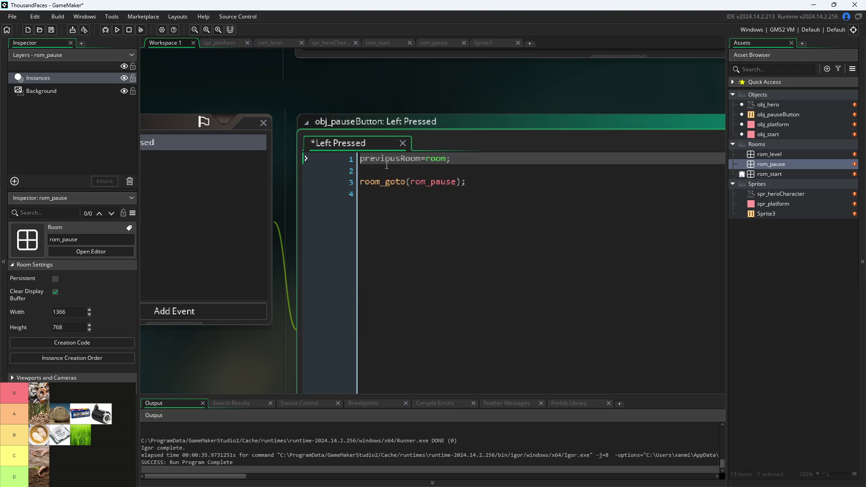
key("End")
key("Delete")
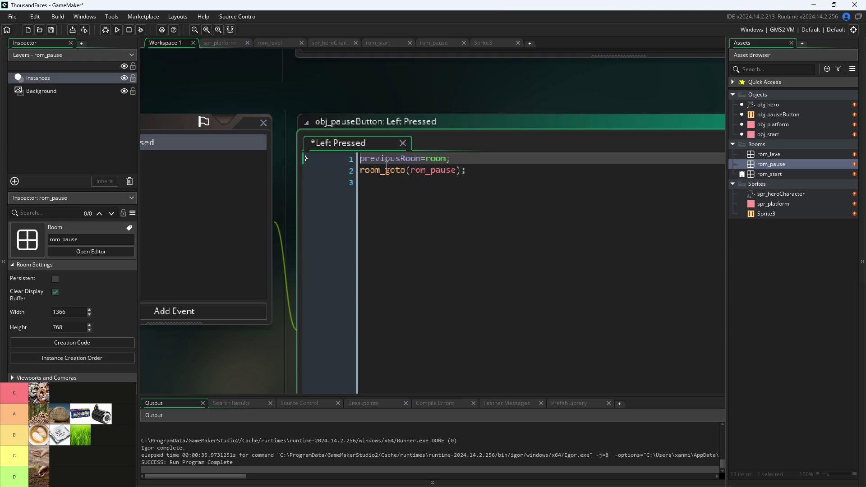
type("if(")
type("room")
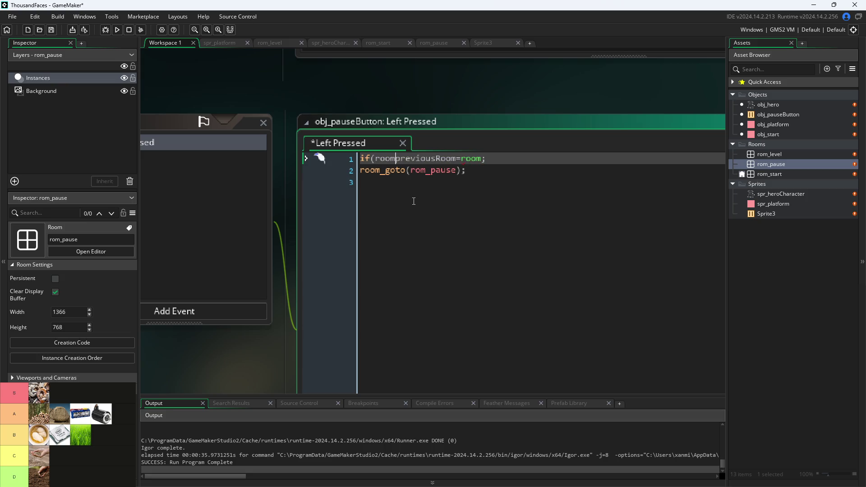
type("!=r")
type("om_pause")
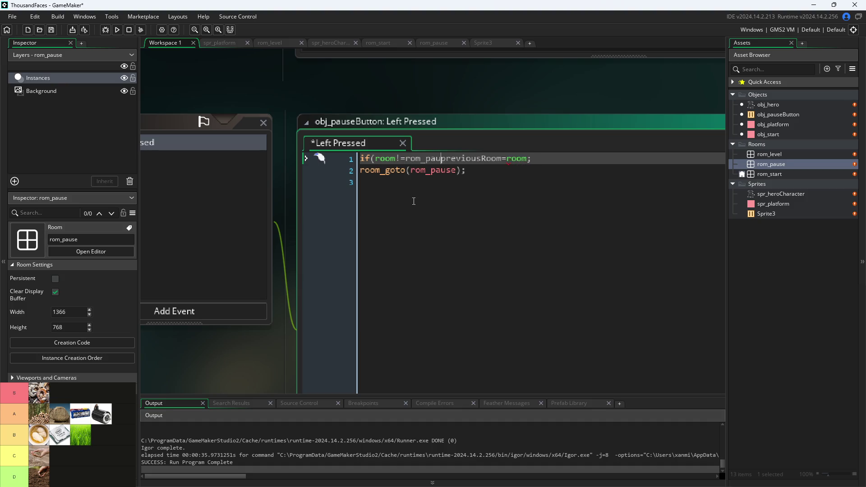
type("){")
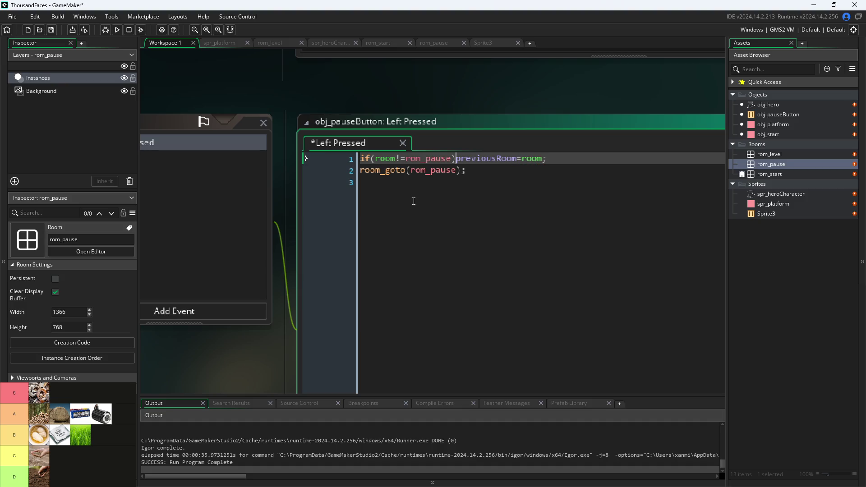
key("End")
type("}")
scroll(262, 361, "down", 2)
left_click(317, 290)
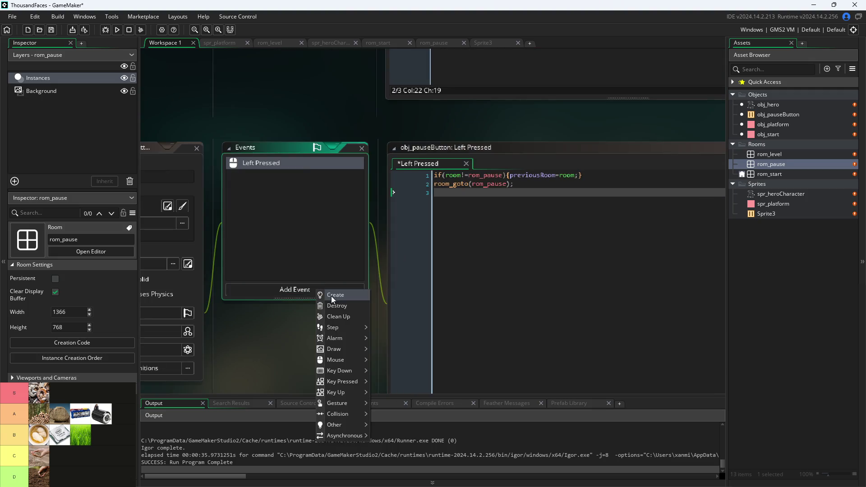
Add a Create event to obj_pauseButton and clear its placeholder comments
left_click(335, 295)
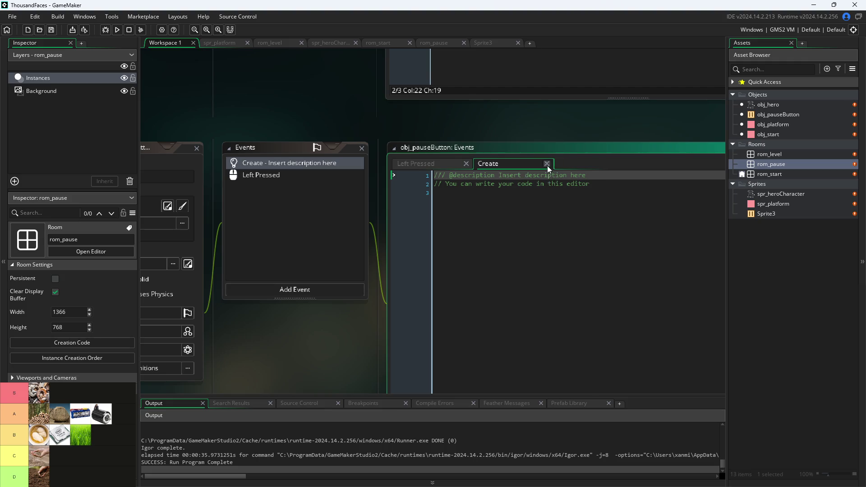
key("ctrl+a")
key("Delete")
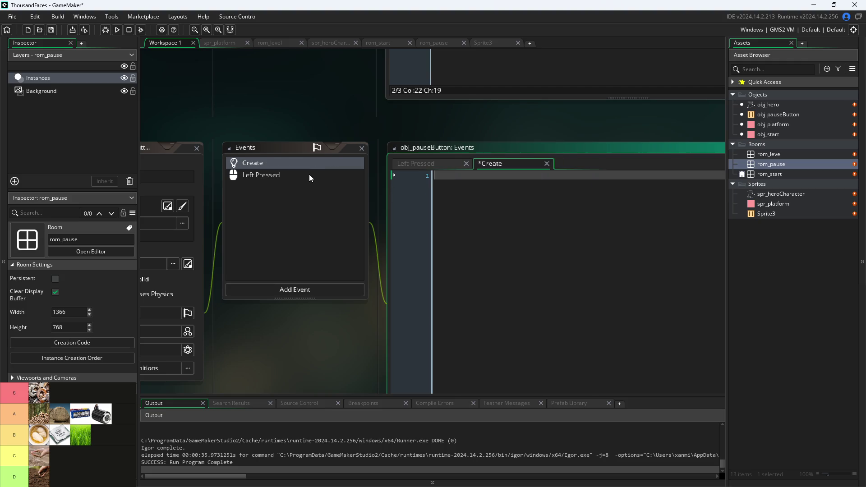
type("pr")
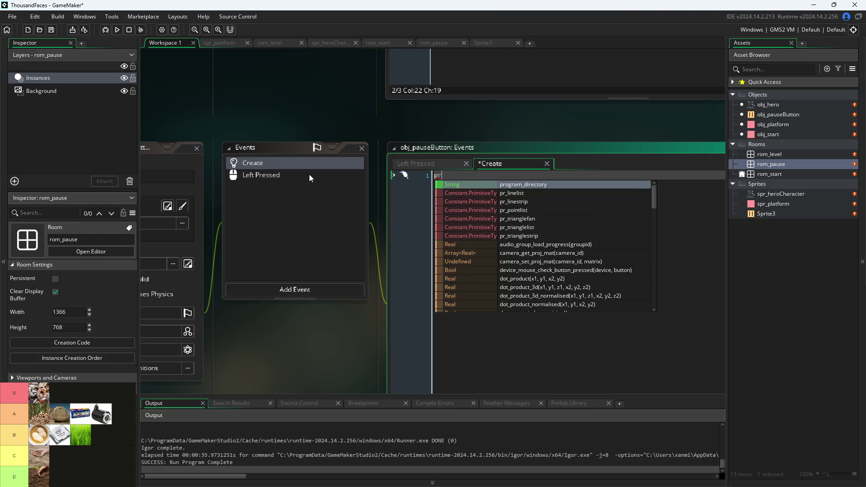
key("BackSpace")
type("o")
key("BackSpace")
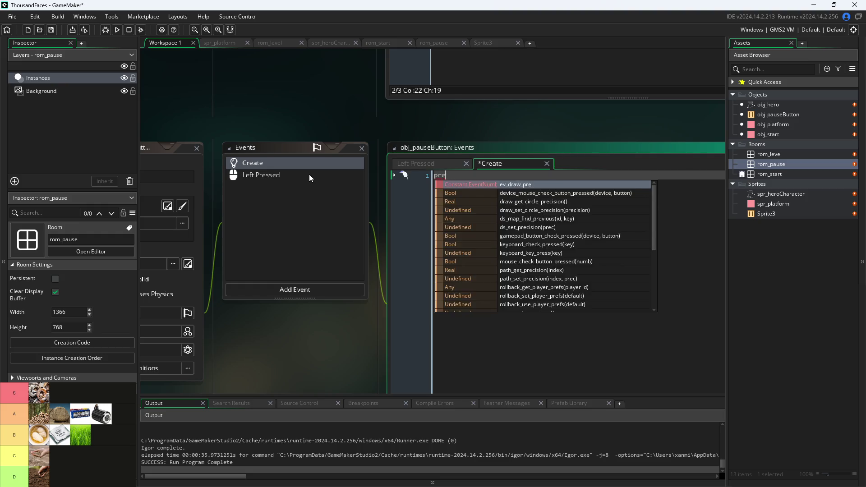
key("BackSpace")
type("room")
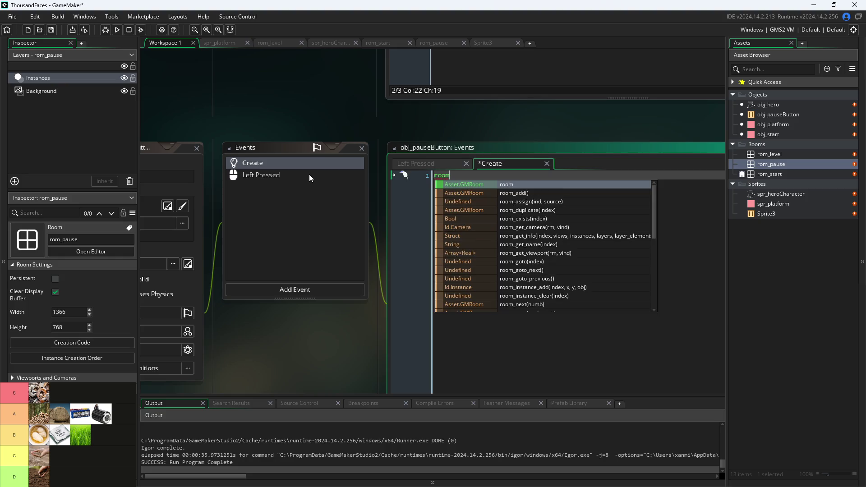
Write previousRoom=rom_start; in the Create event
left_click(419, 164)
left_click(524, 163)
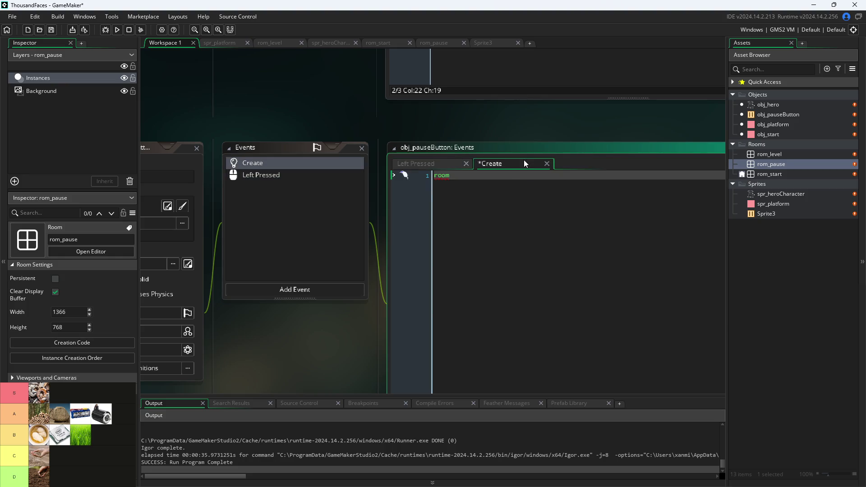
type("previousRoom=")
type("rom_s")
key("Return")
type(";")
left_click(420, 161)
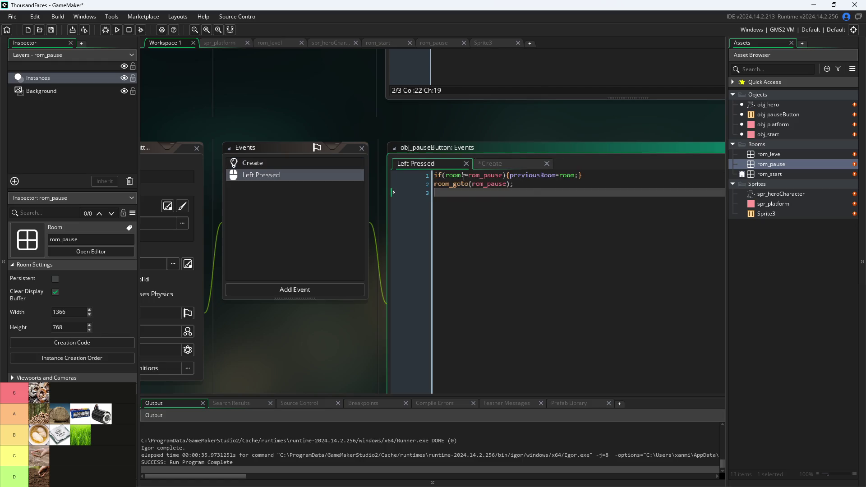
Reformat the if block so previousRoom=room and room_goto sit indented inside its braces
left_click(545, 186)
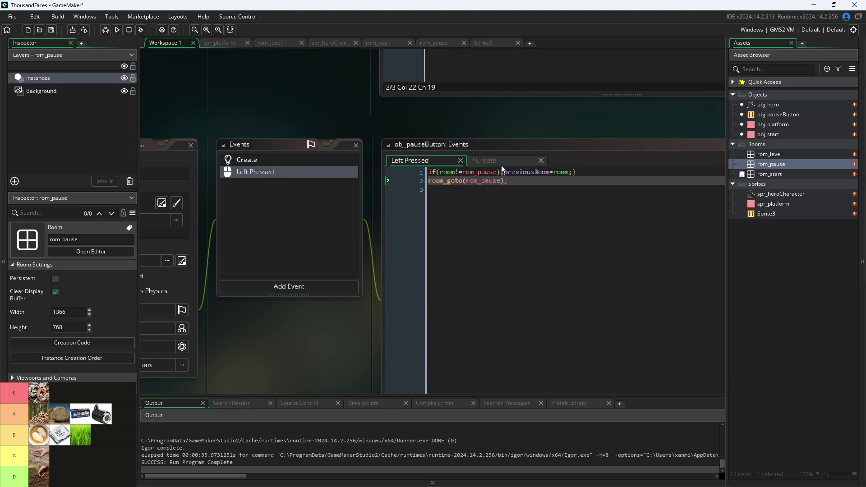
left_click(581, 172)
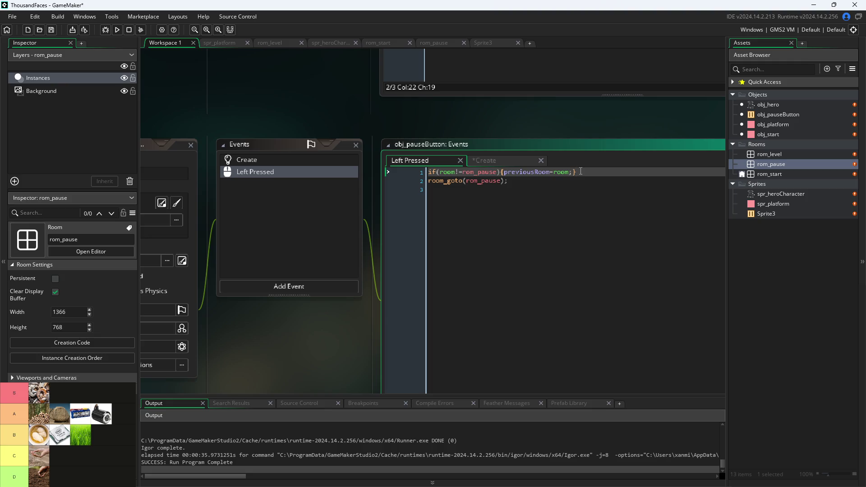
key("Down")
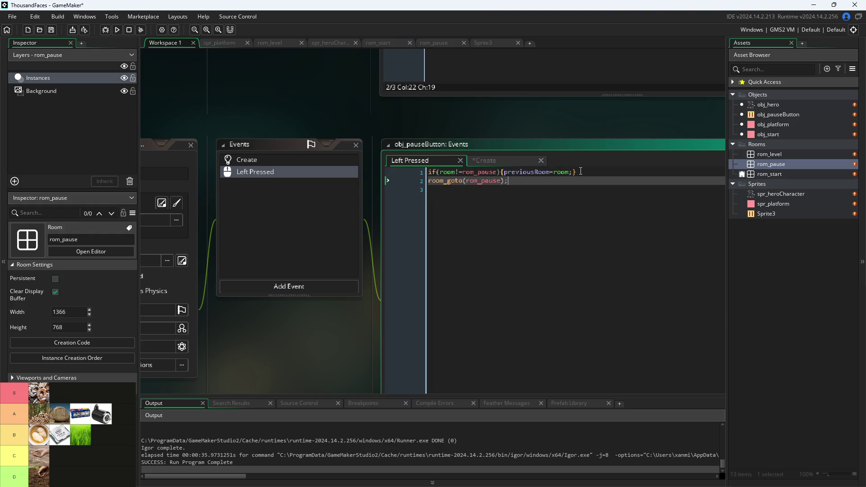
key("Home")
left_click(581, 171)
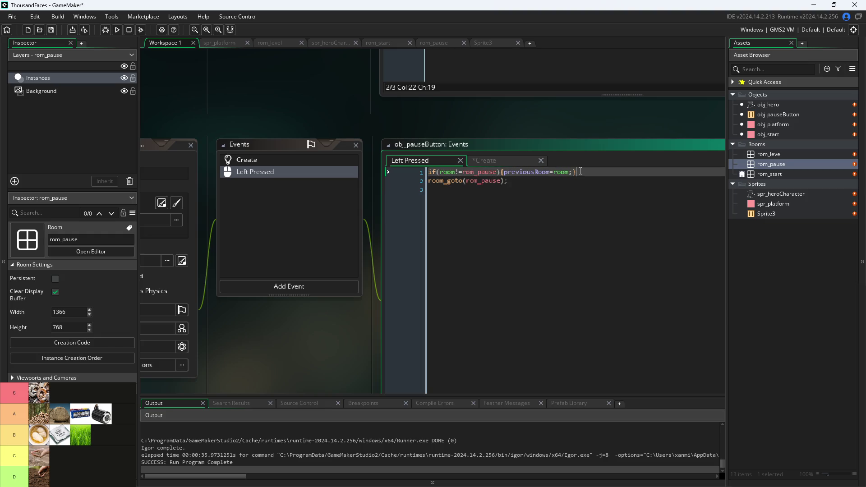
key("Left")
key("Left")
key("Left")
key("Return")
key("Down")
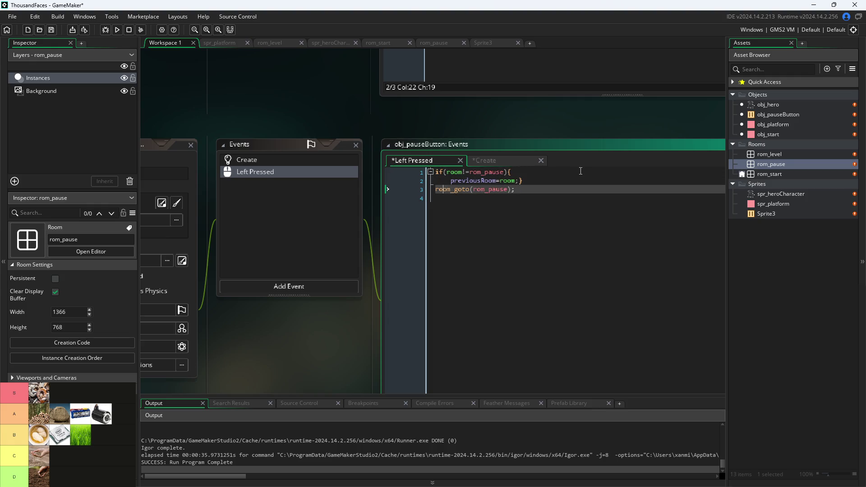
key("Tab")
left_click(576, 182)
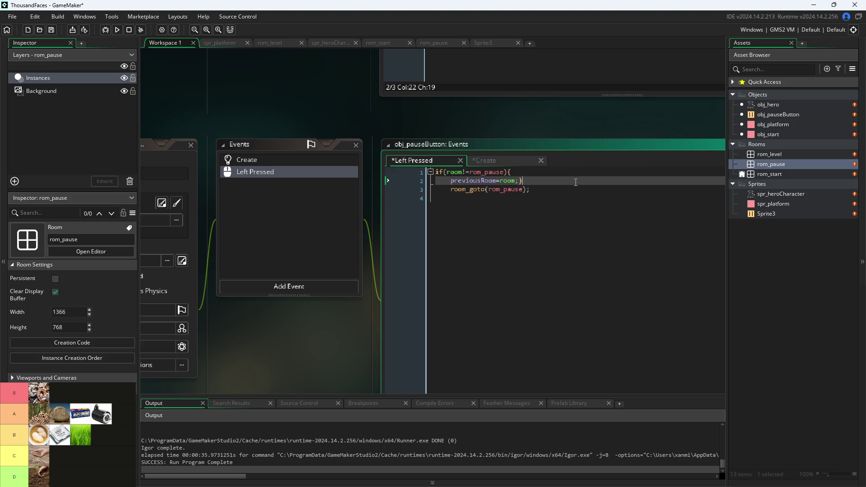
key("BackSpace")
key("Down")
key("End")
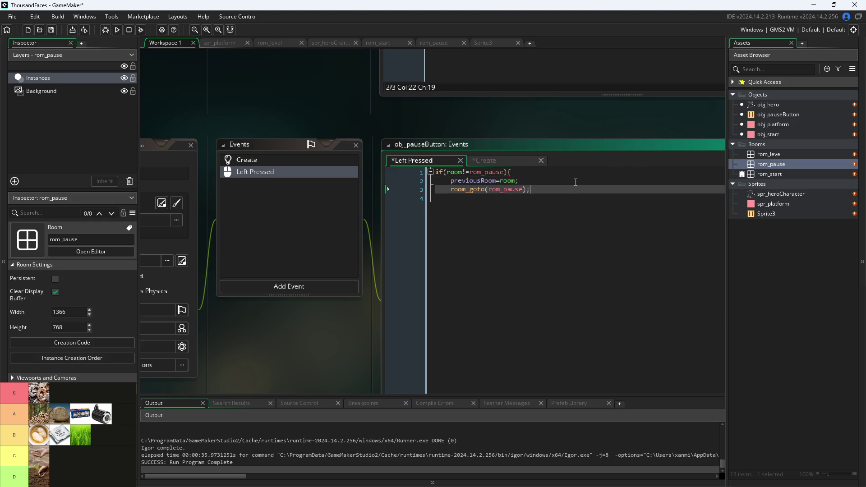
key("Return")
type("}")
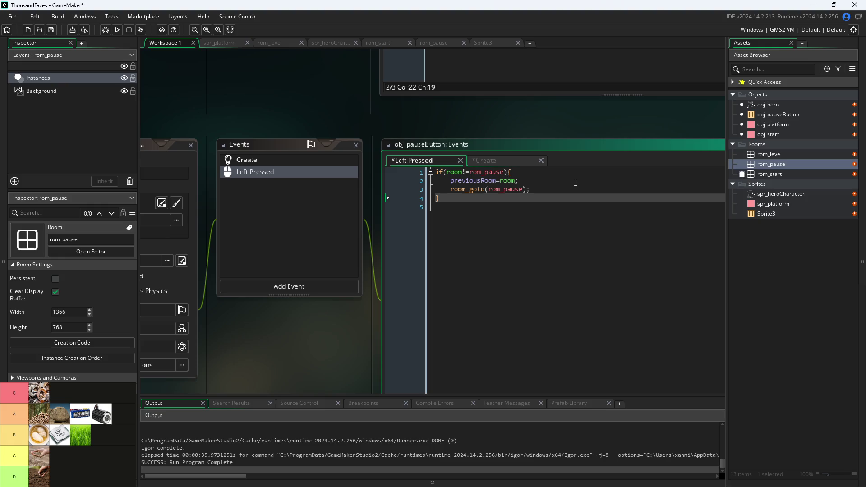
Add else{room_goto(previousRoom);} after the if block and save the project
key("Return")
type("else{room_")
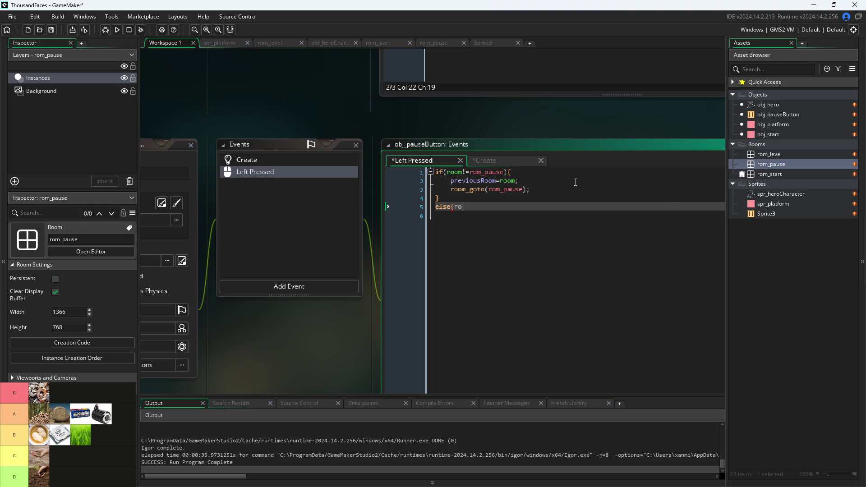
type("g")
key("Return")
key("BackSpace")
key("BackSpace")
key("BackSpace")
type("om_got)")
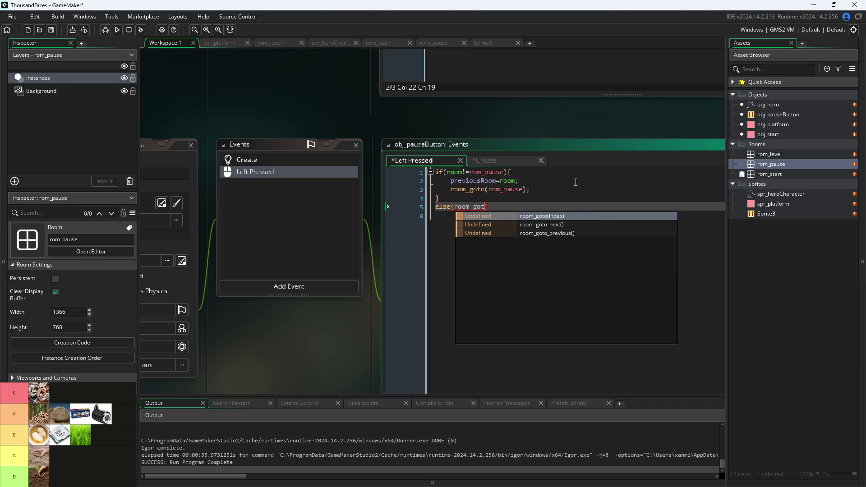
key("Return")
type("prev")
key("Return")
key("End")
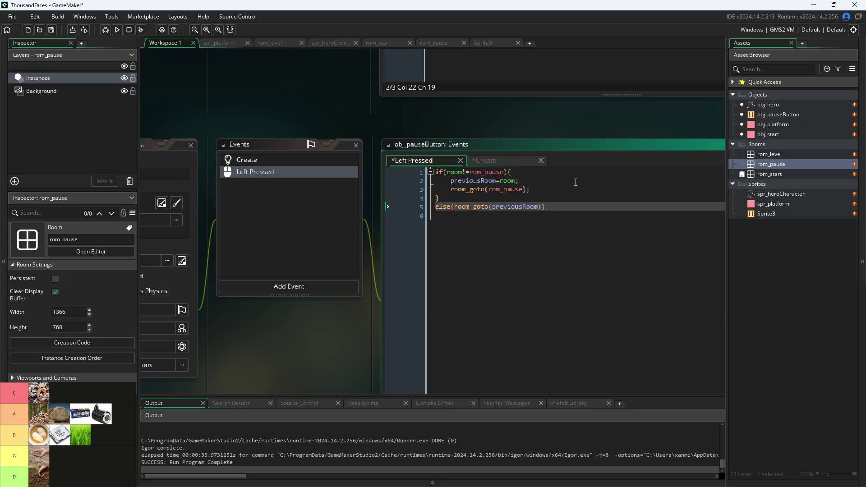
key("BackSpace")
type("}")
key("BackSpace")
type(";")
left_click(373, 124)
key("ctrl+s")
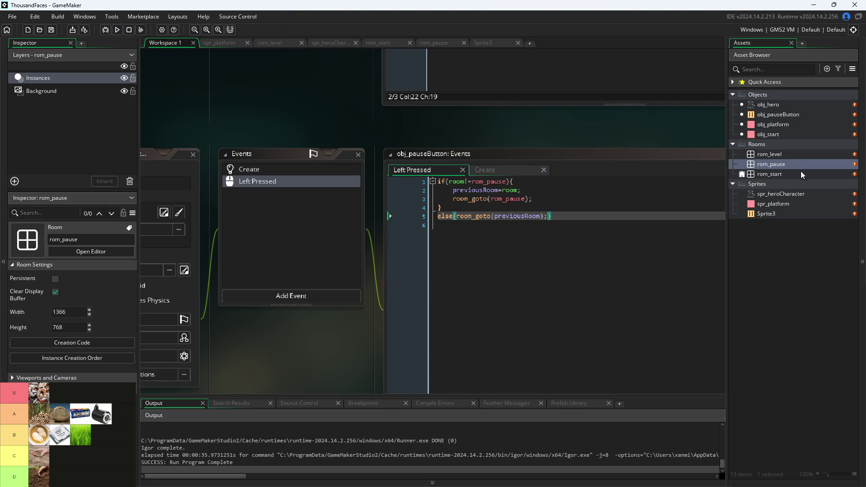
Test-run the game to check the start room, then close the game window
scroll(273, 112, "down", 2)
scroll(277, 229, "up", 2)
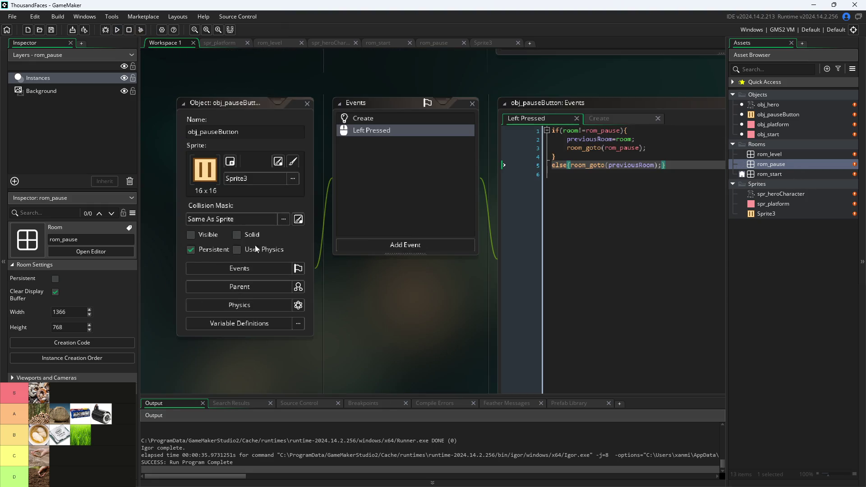
scroll(296, 195, "up", 1)
left_click(117, 29)
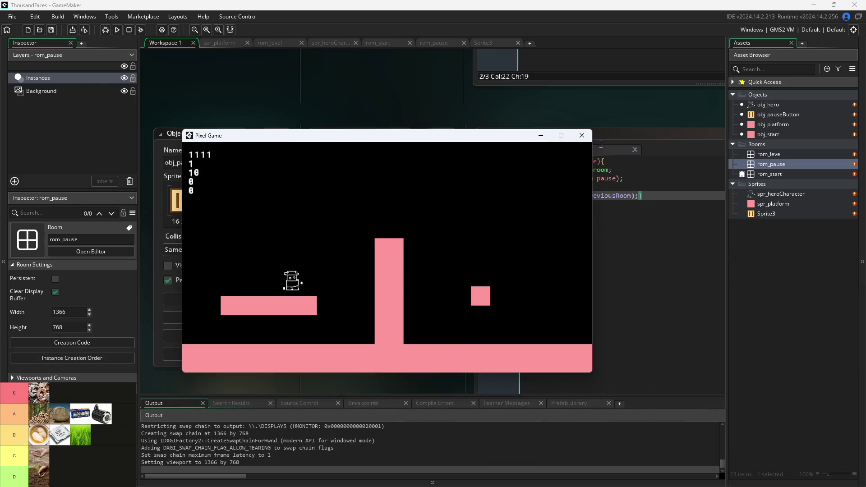
left_click(581, 135)
Place an obj_pauseButton instance at rom_start's top-left corner (32, 32) and run the game
double_click(787, 174)
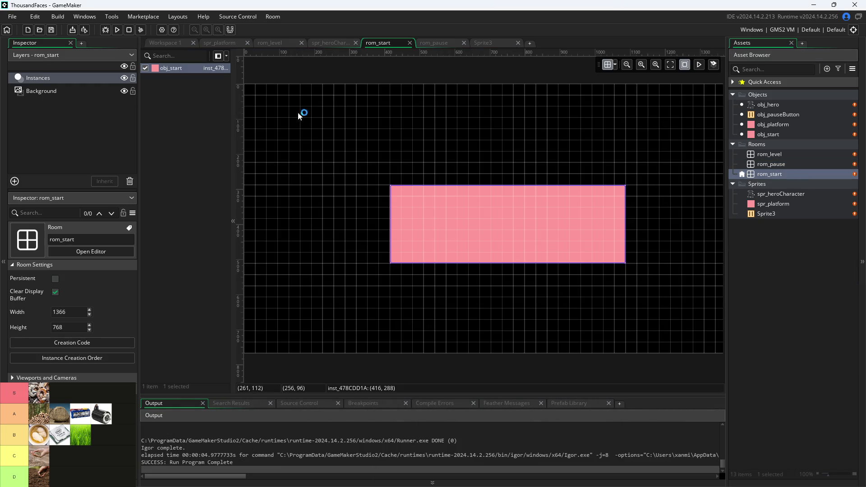
mouse_move(768, 115)
left_mouse_down()
mouse_move(300, 138)
mouse_move(258, 98)
left_mouse_up()
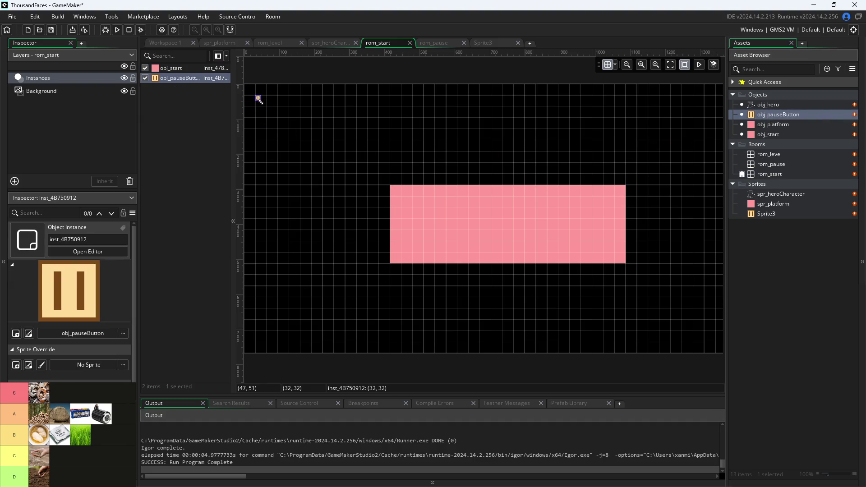
left_click(172, 43)
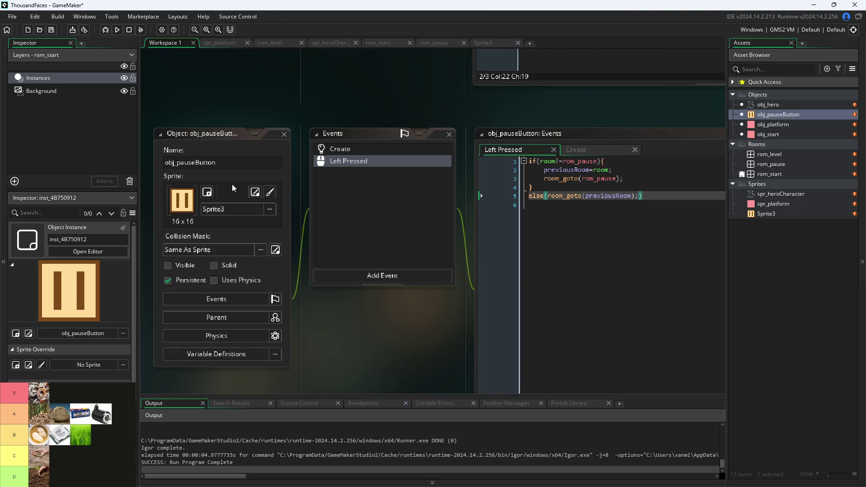
left_click(116, 30)
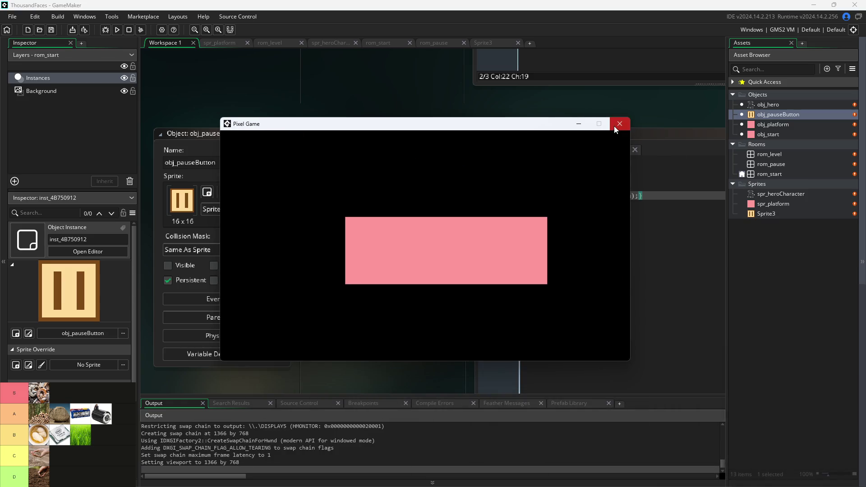
Restart the game, move the hero past the pillar, then pause and resume with the pause icon
left_click(619, 124)
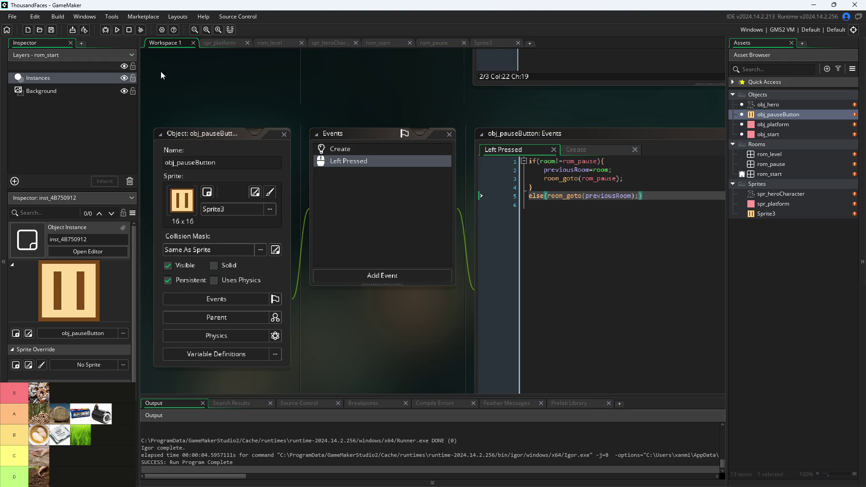
left_click(117, 29)
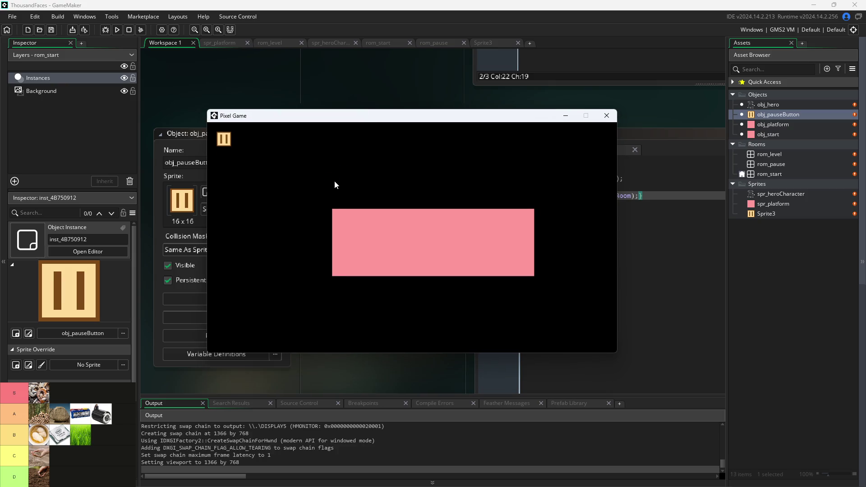
key("Right")
key("space")
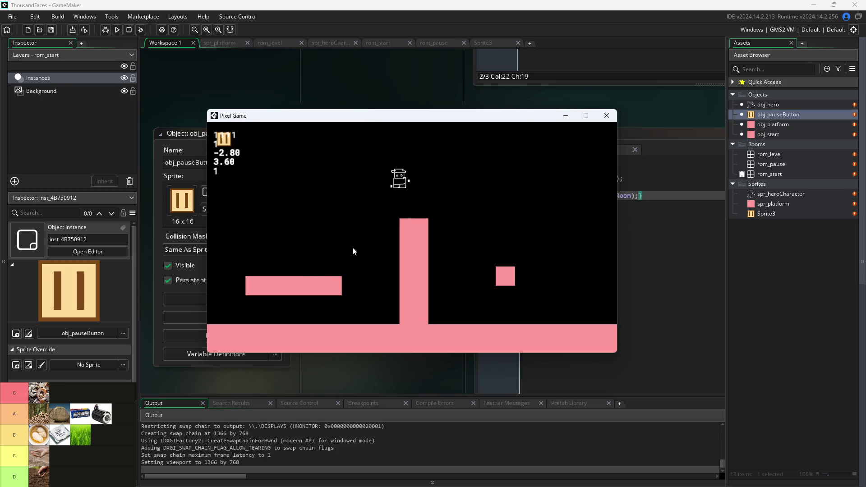
key("space")
key("Left")
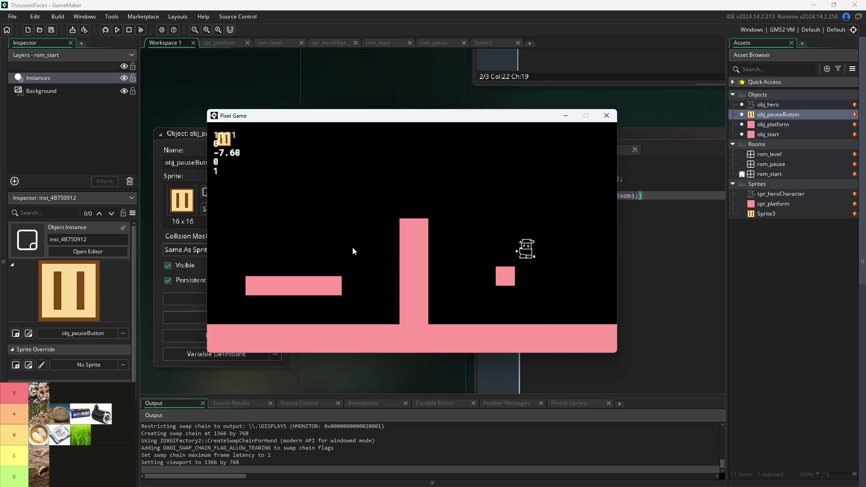
key("space")
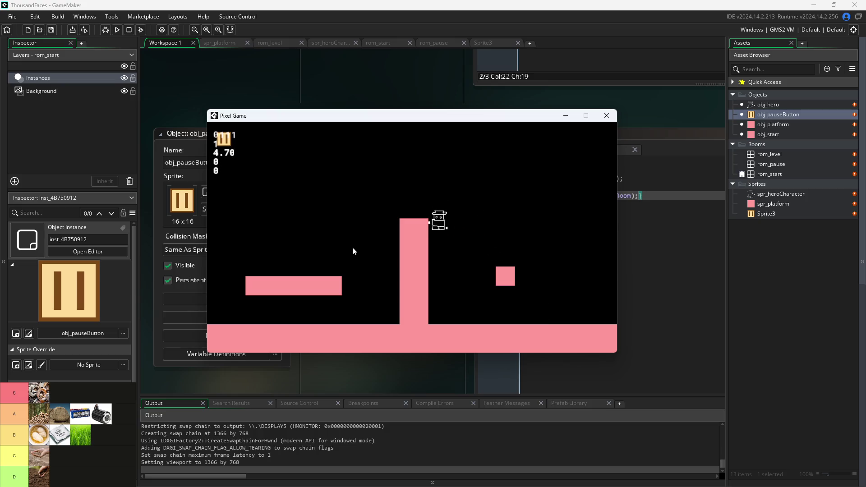
left_click(224, 139)
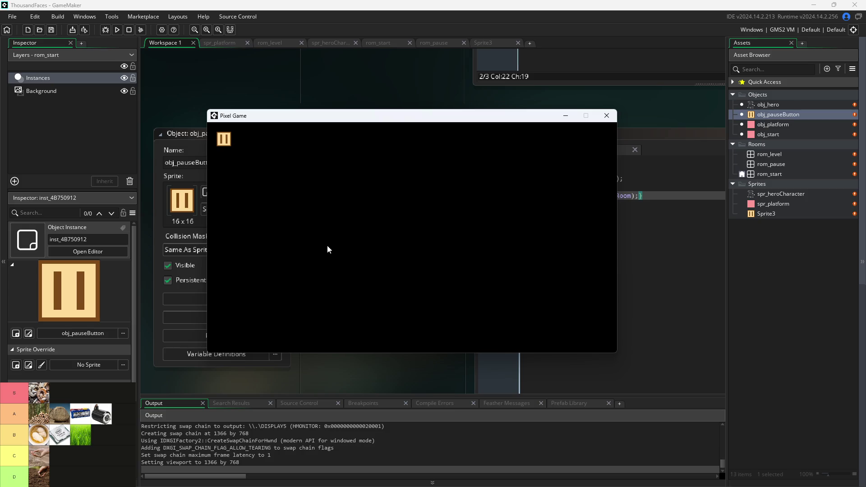
left_click(221, 137)
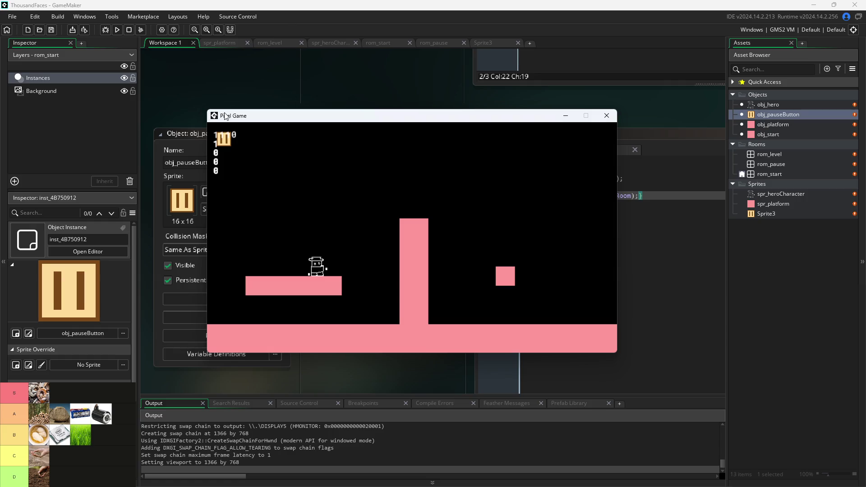
Keep playing, then pause and resume again to confirm the toggle returns to the level
key("Right")
key("space")
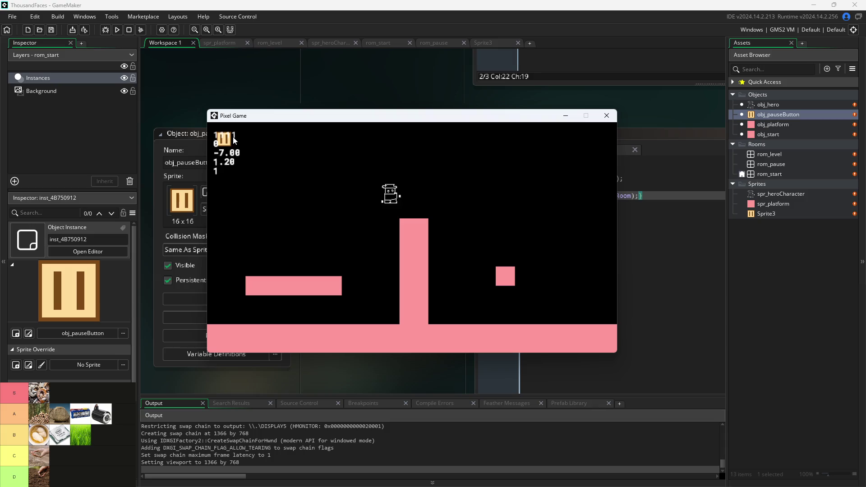
key("Left")
key("space")
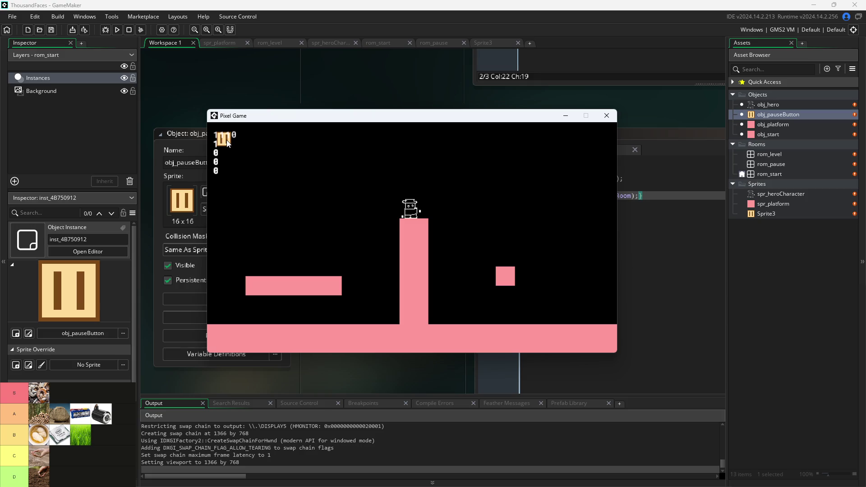
left_click(228, 143)
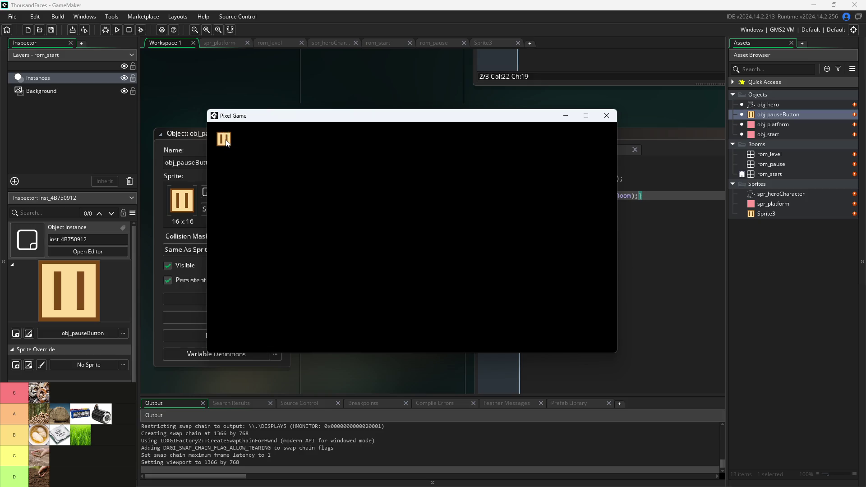
left_click(226, 139)
key("Right")
key("space")
key("space")
key("space")
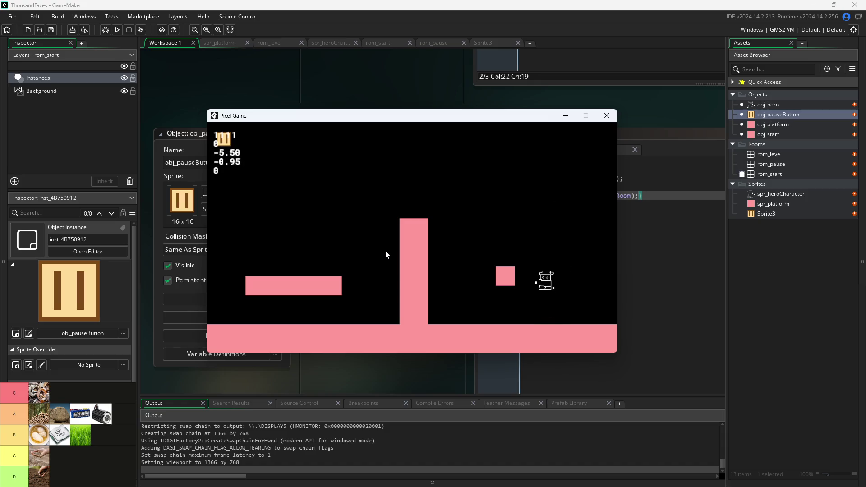
key("space")
key("space")
key("space")
key("space")
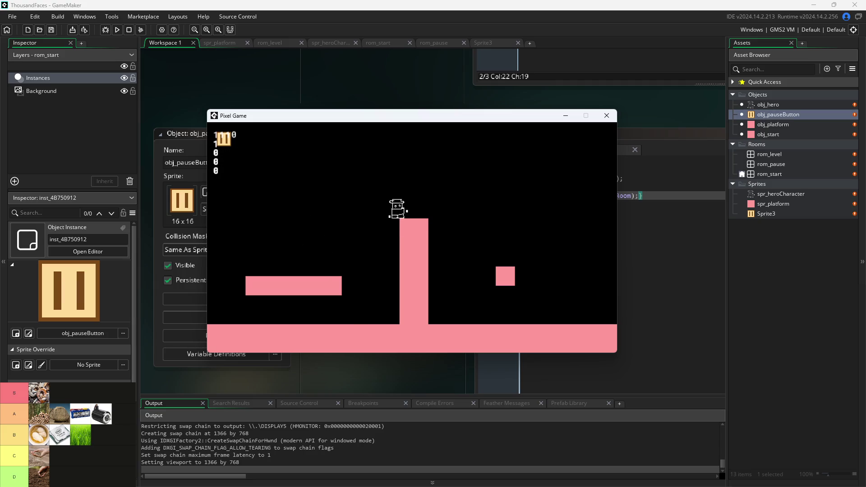
key("alt+Tab")
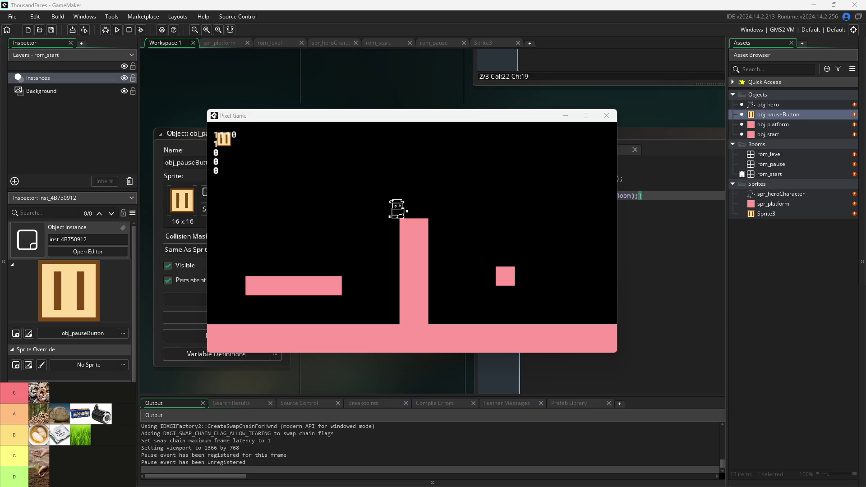
Close the running game, tick Persistent in rom_level's Room Settings, and relaunch the game
left_click(606, 114)
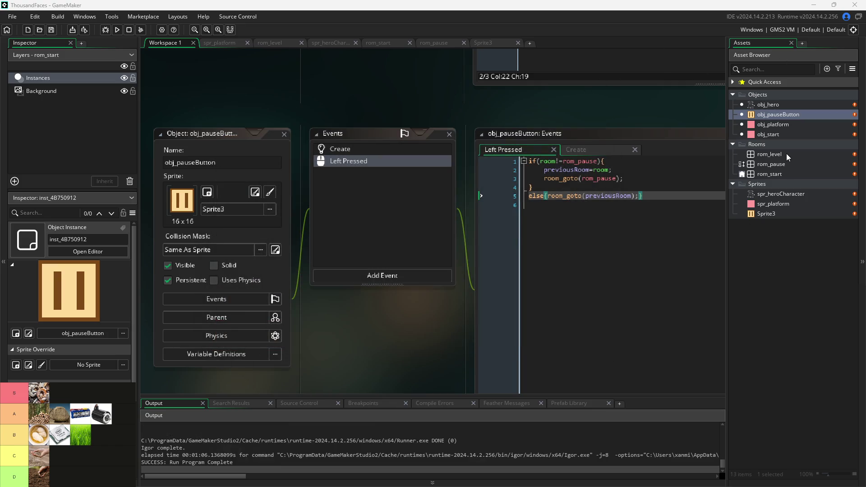
double_click(786, 153)
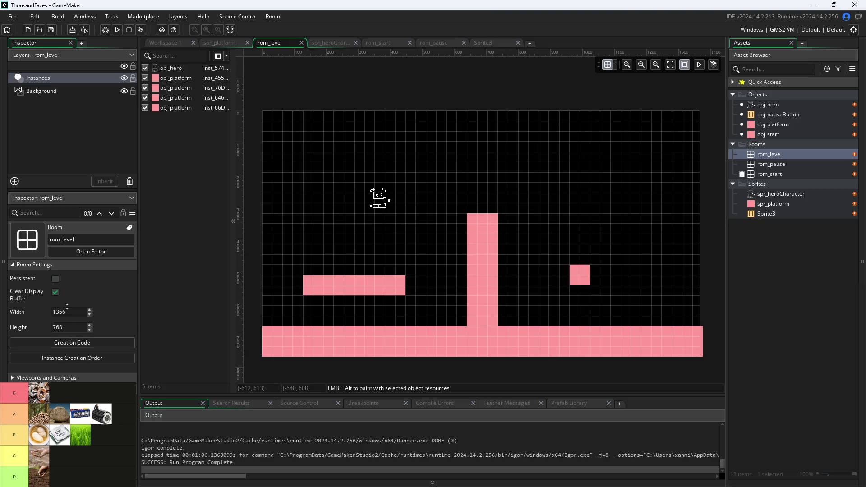
left_click(55, 280)
left_click(156, 43)
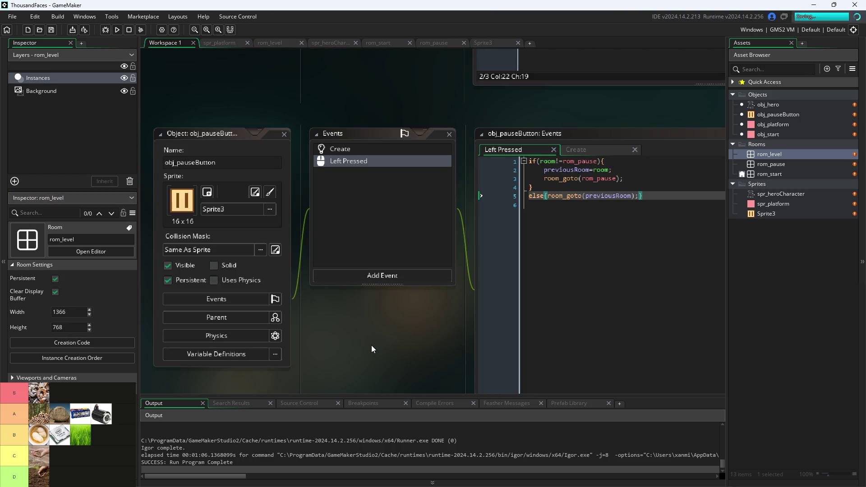
left_click(117, 29)
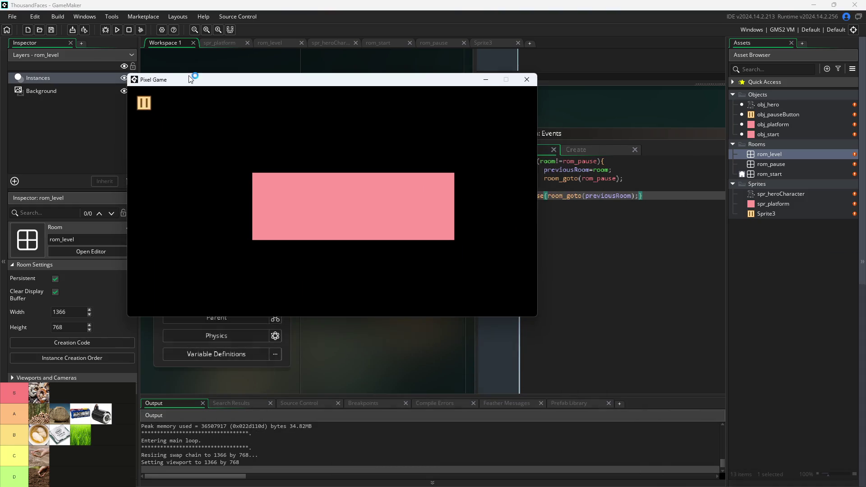
Enter the level from the start screen, move the hero right, then pause and resume
left_click(306, 189)
key("Right")
key("space")
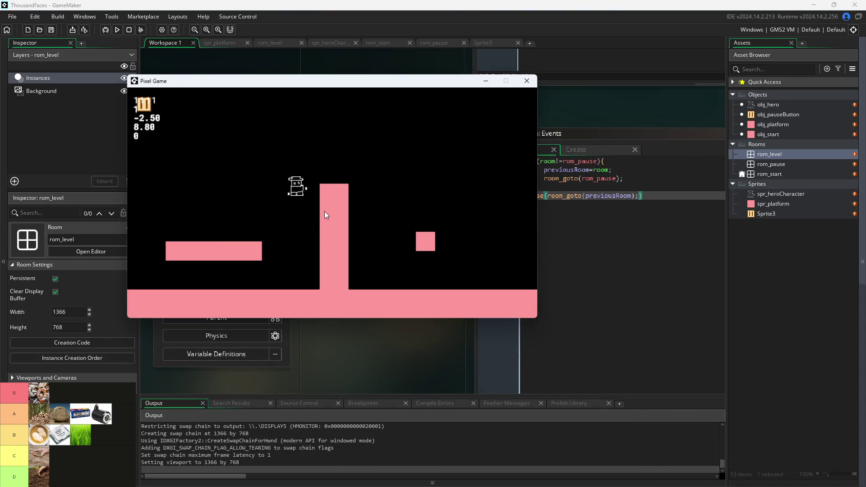
key("Right")
key("space")
left_click(146, 110)
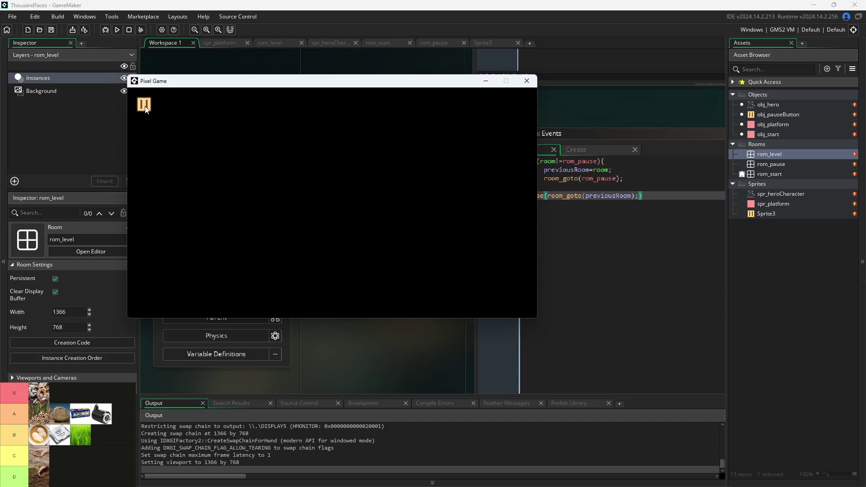
left_click(147, 110)
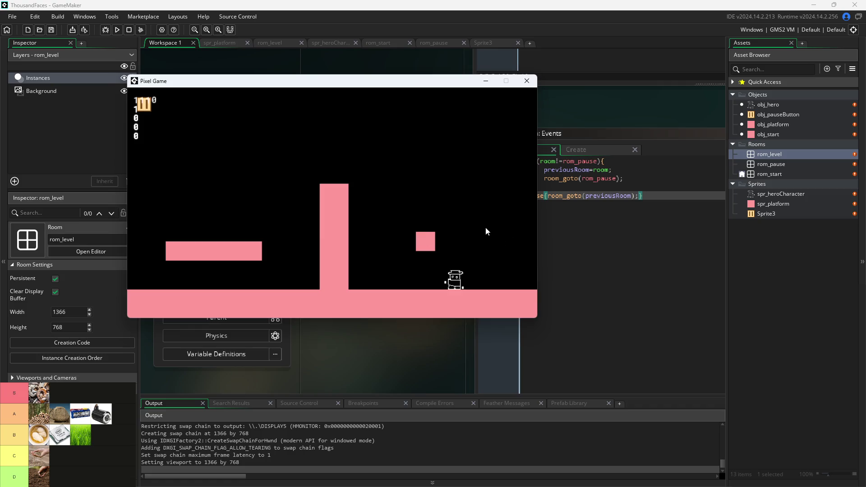
Jump the hero left off the small block onto the left platform and back
key("space")
key("Left")
key("space")
key("Left")
key("space")
key("space")
key("Right")
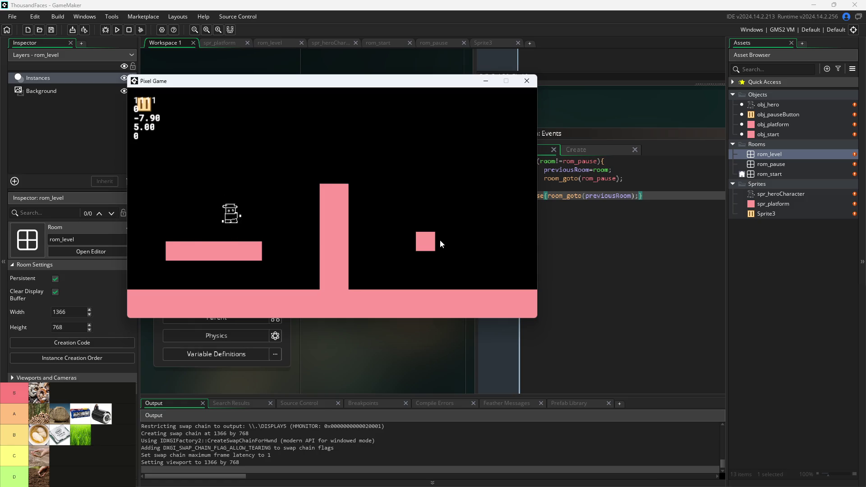
key("space")
key("Left")
key("space")
key("Right")
key("Left")
key("space")
key("Right")
key("space")
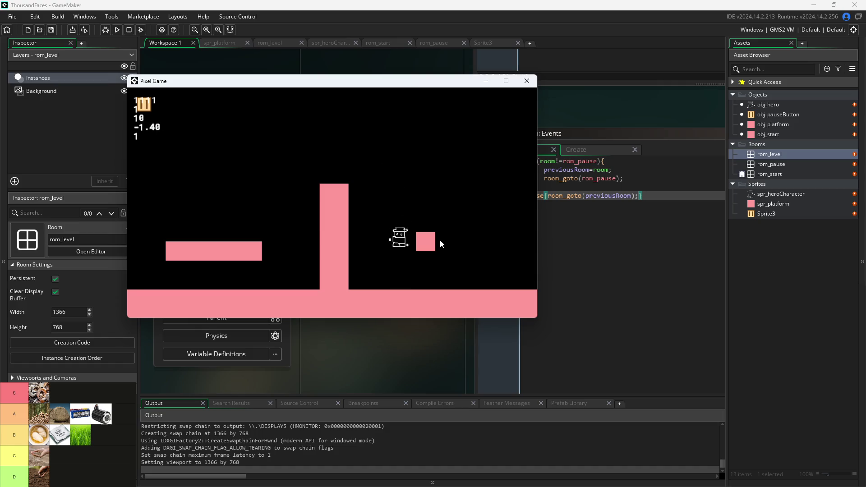
Jump the hero across the pillar top and onto the small pink square
key("space")
key("Right")
key("Left")
key("space")
key("space")
key("Right")
key("Right")
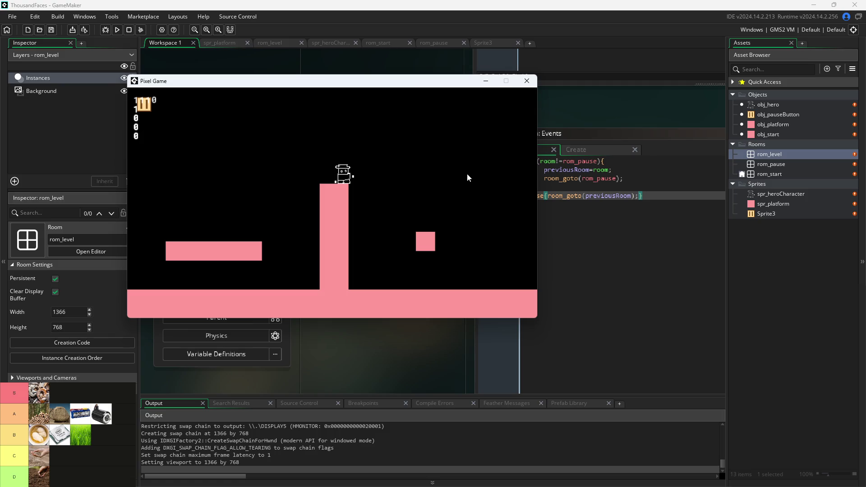
key("Right")
key("Right")
key("space")
key("Left")
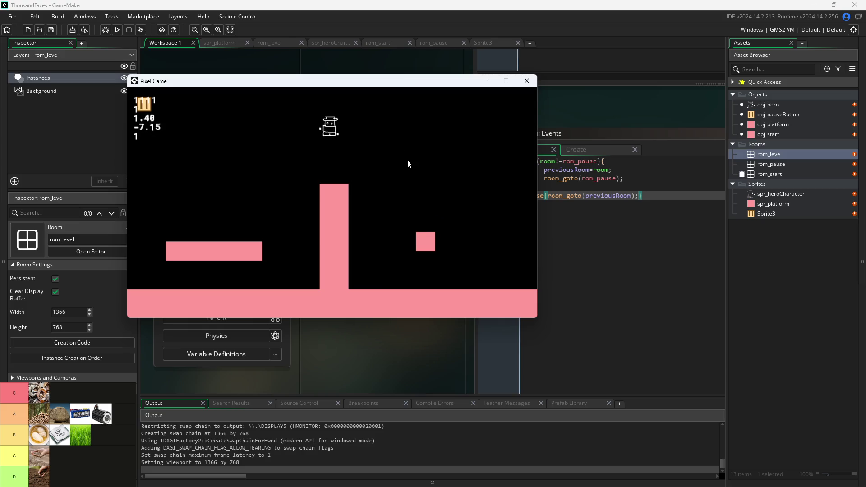
key("Right")
key("space")
key("Right")
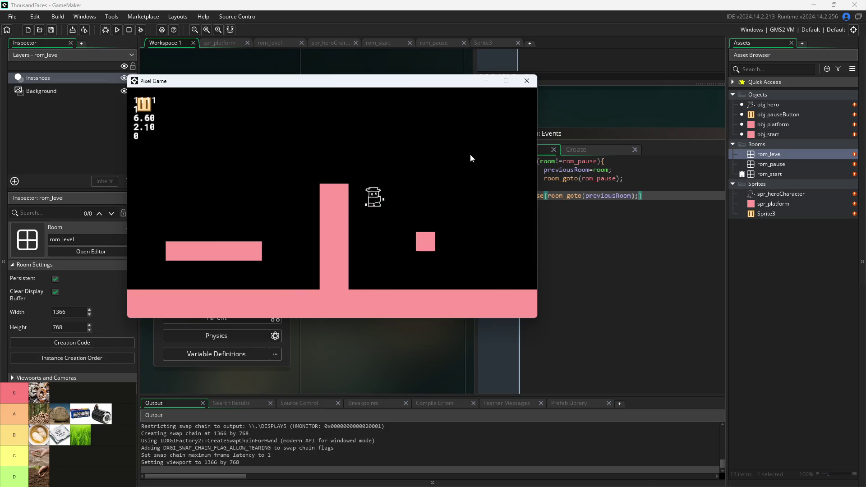
key("Left")
key("space")
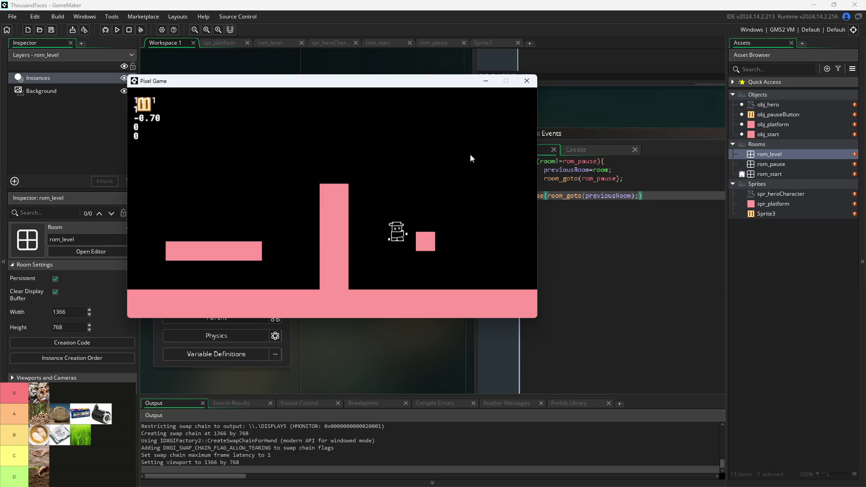
key("Right")
key("space")
key("Left")
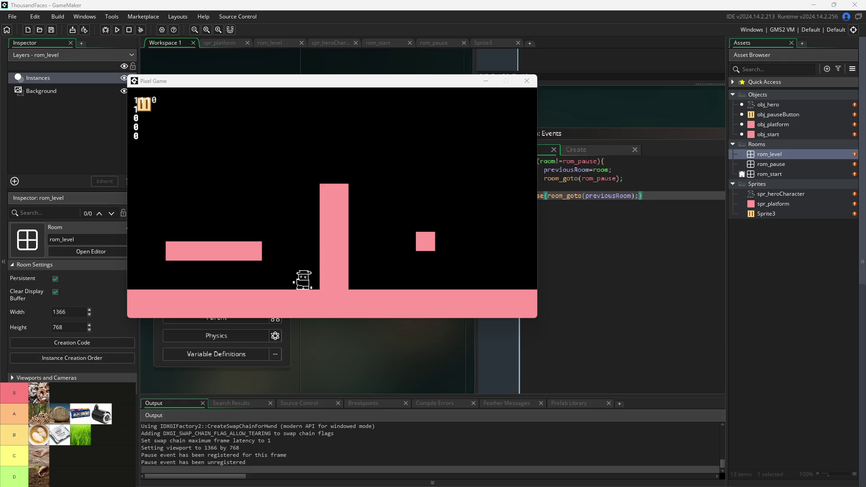
key("Up")
Jump the hero back and forth over the pillar between the left platform and right block
key("Left")
key("Up")
key("Right")
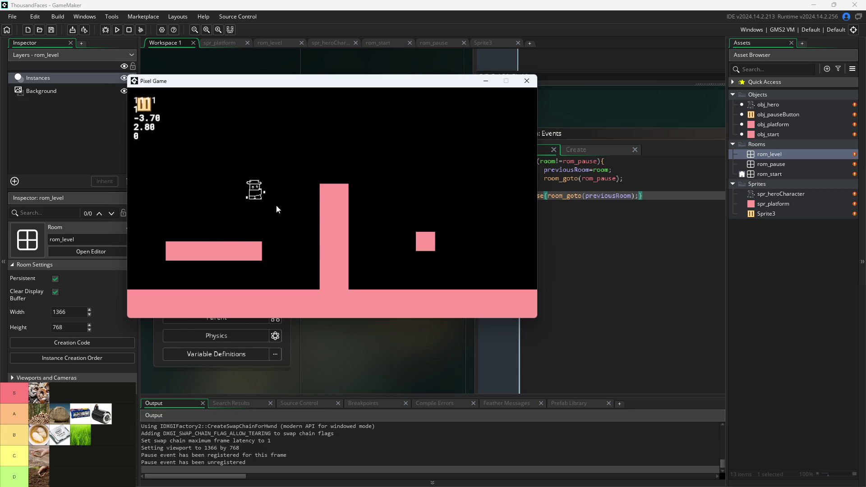
key("Left")
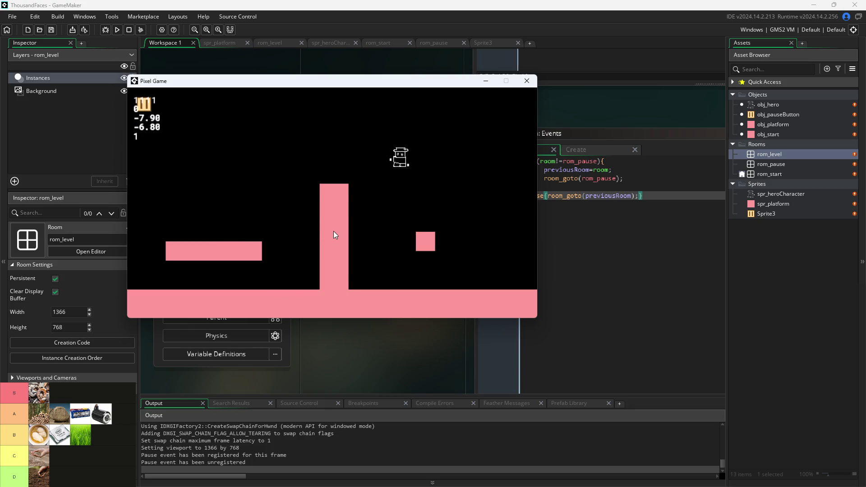
key("Up")
key("Right")
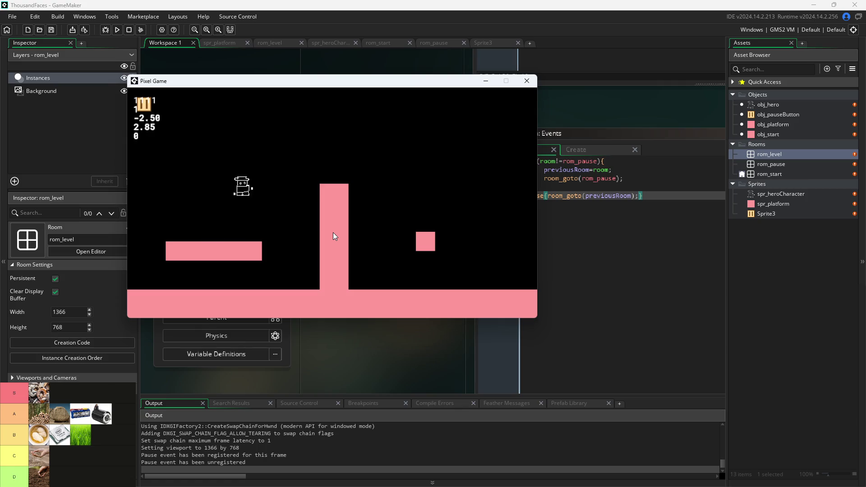
key("Up")
key("Right")
key("Up")
key("Left")
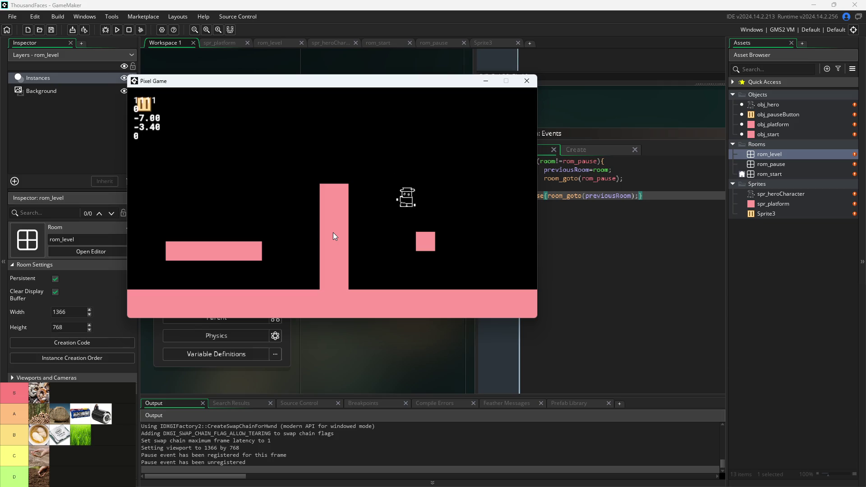
key("Up")
key("Right")
key("Up")
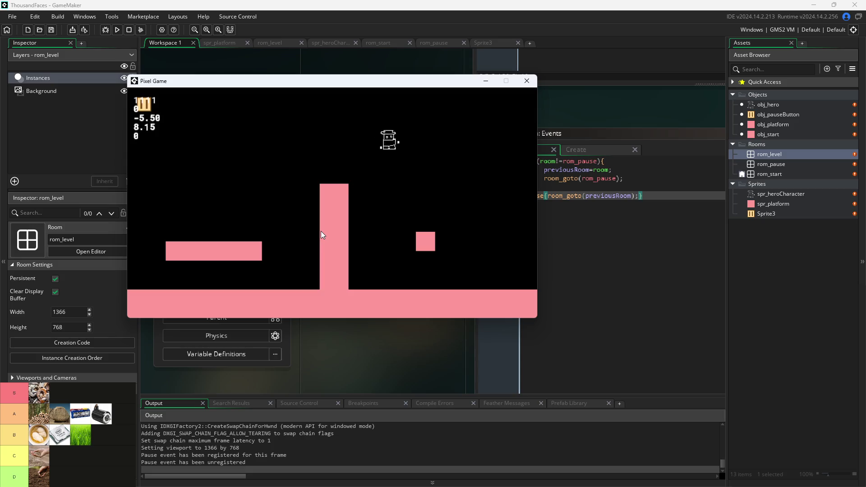
key("Left")
key("Up")
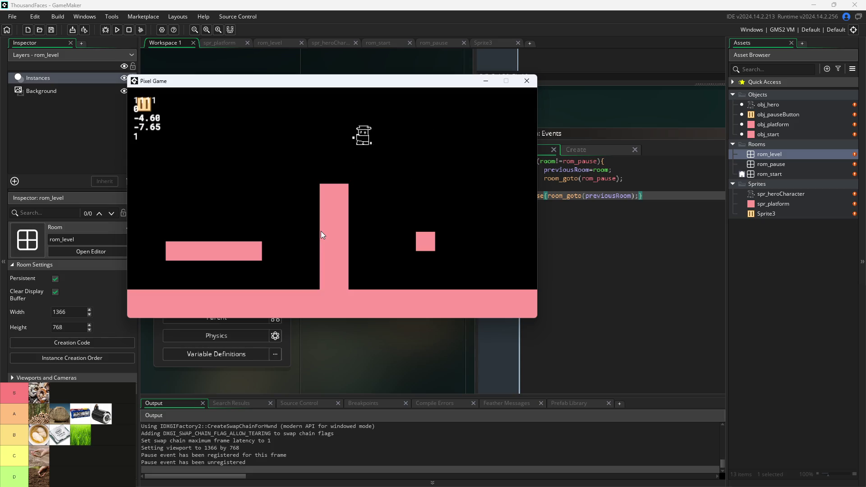
Land the hero on the pillar top, jump it off to the left, and close the game
key("Up")
key("Right")
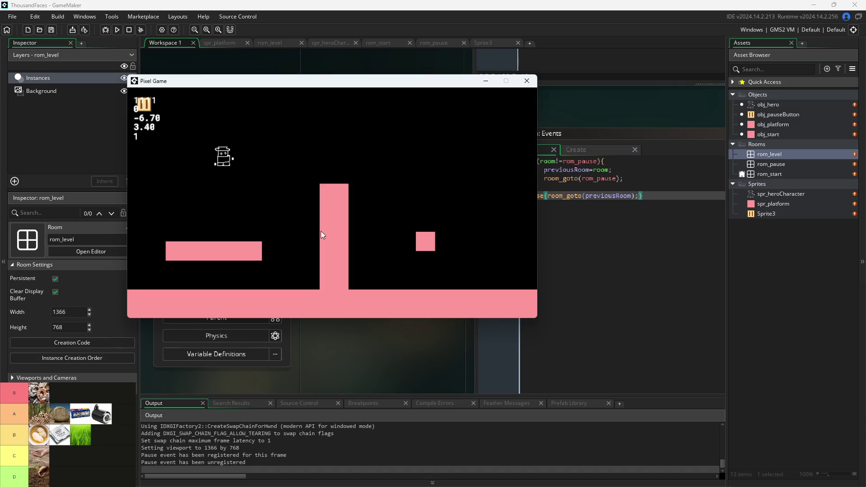
key("Up")
key("Left")
key("Up")
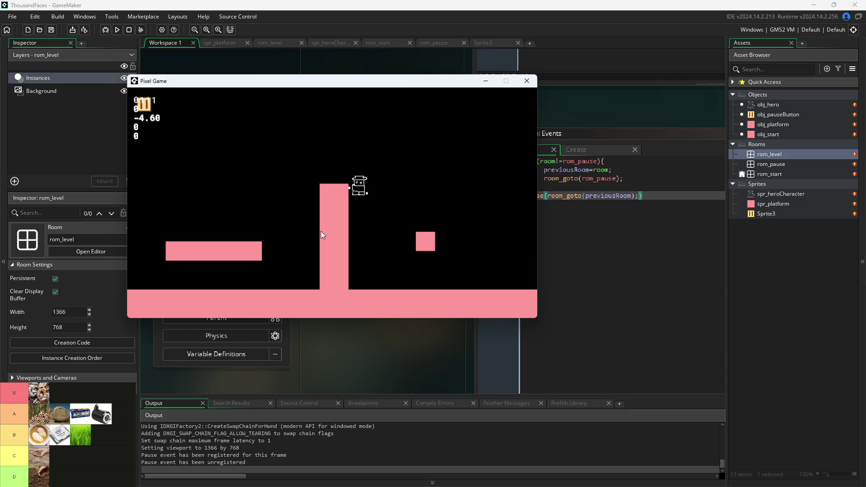
key("Up")
key("Left")
key("Up")
key("Left")
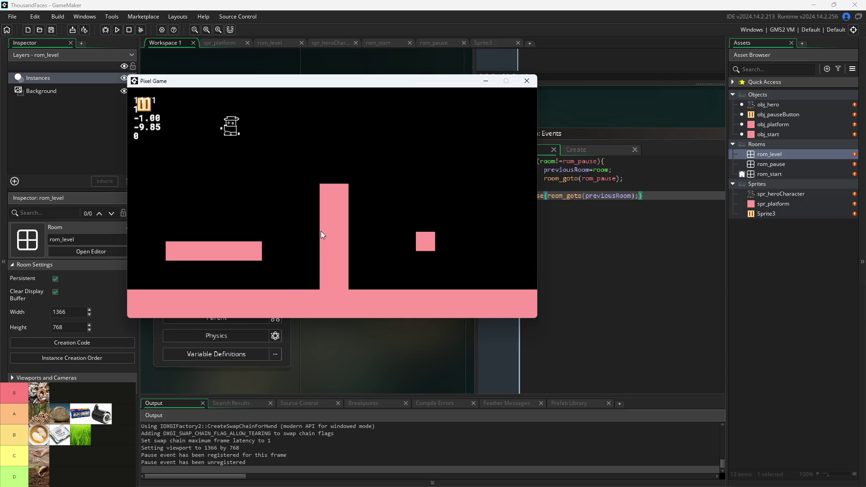
key("Up")
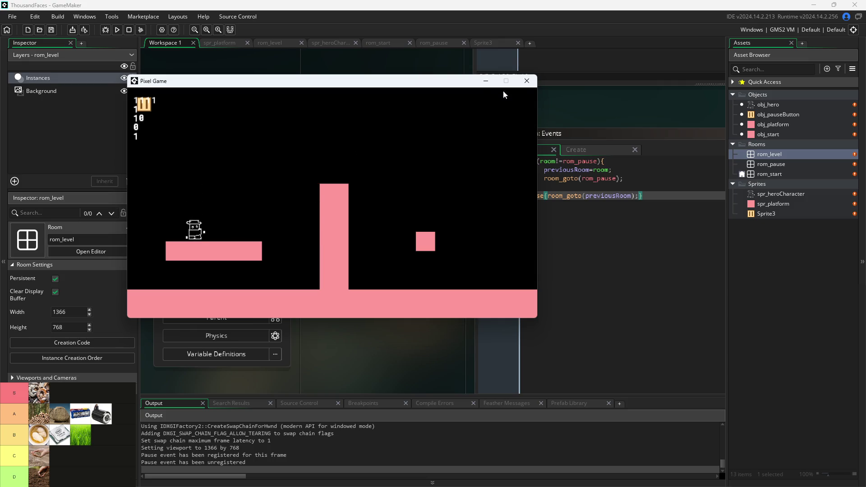
left_click(527, 80)
Open obj_hero and show its Draw event code
scroll(223, 254, "down", 5)
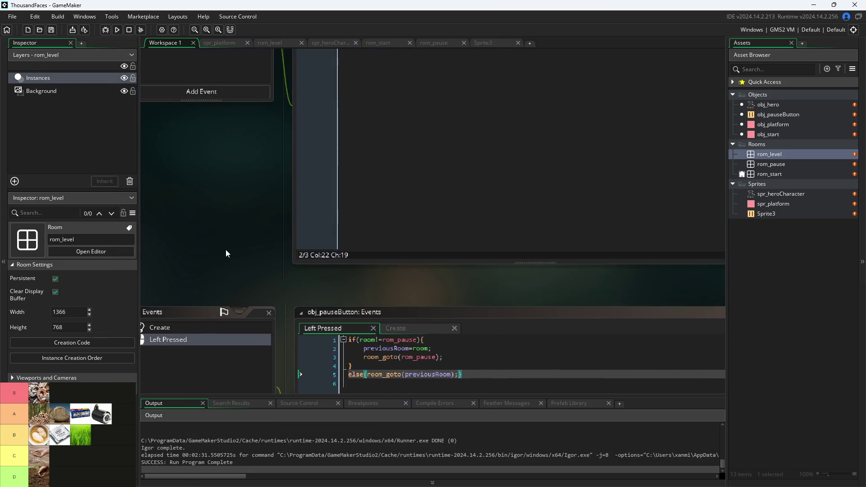
scroll(313, 204, "down", 5)
scroll(396, 204, "up", 2)
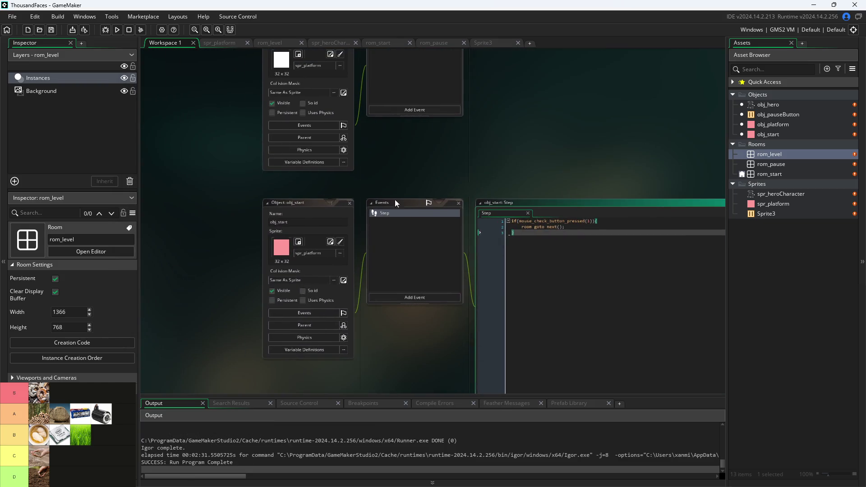
double_click(784, 106)
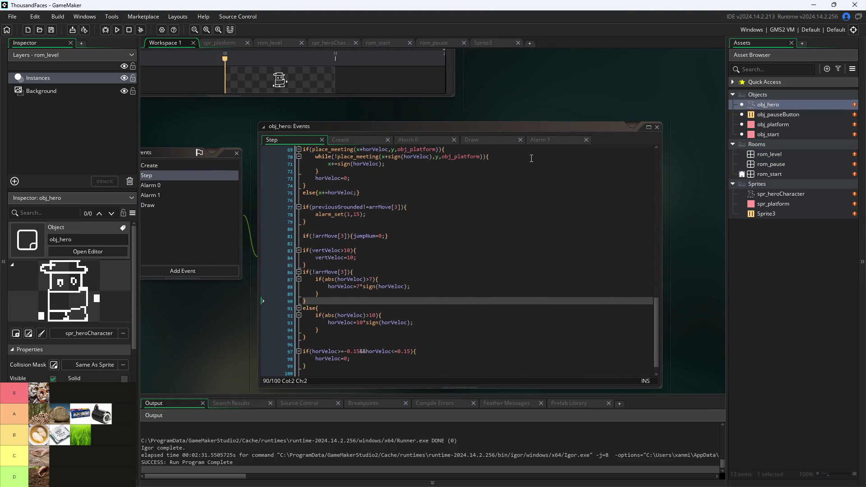
left_click(501, 143)
Comment out the debug text loop on lines 2–8 with Ctrl+K, save, and run the game
key("ctrl+a")
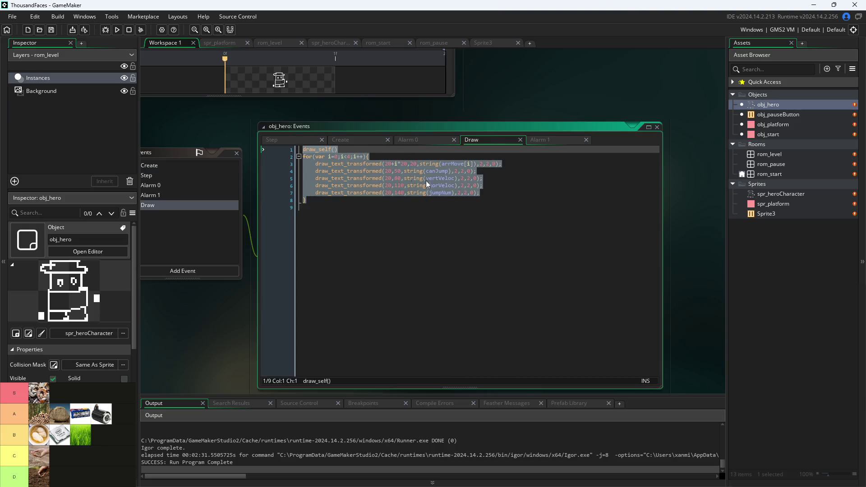
left_click(432, 193)
left_click_drag(423, 203, 90, 158)
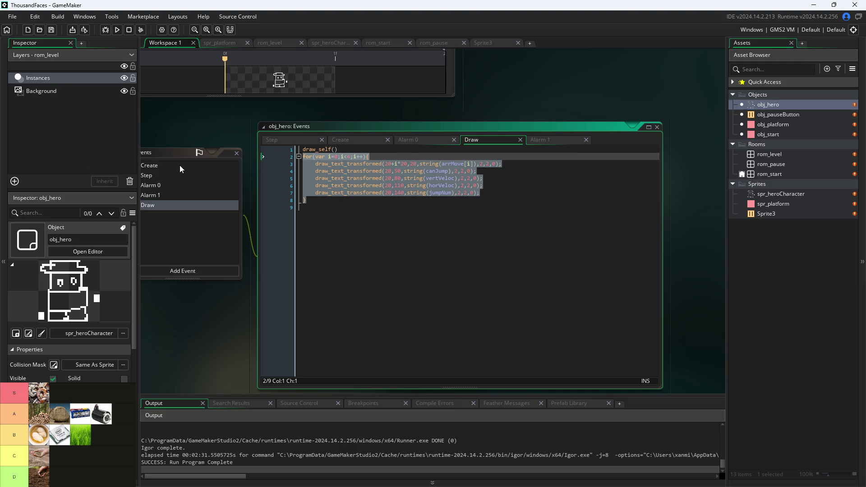
key("Delete")
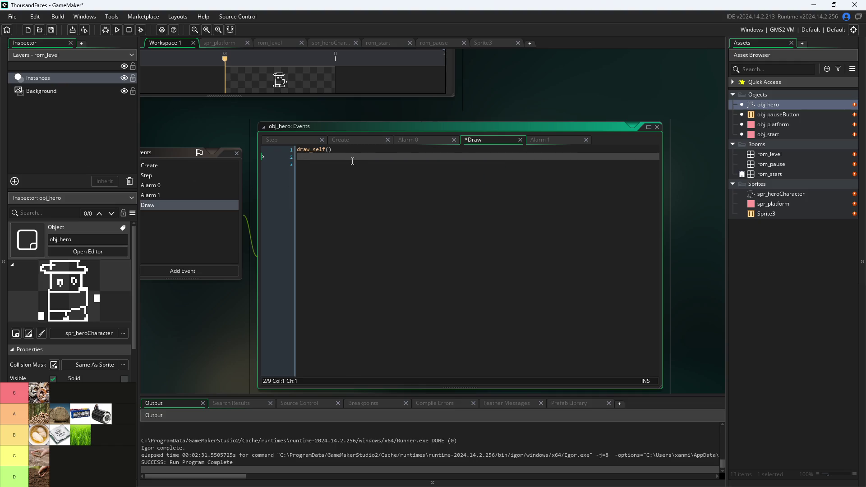
key("ctrl+z")
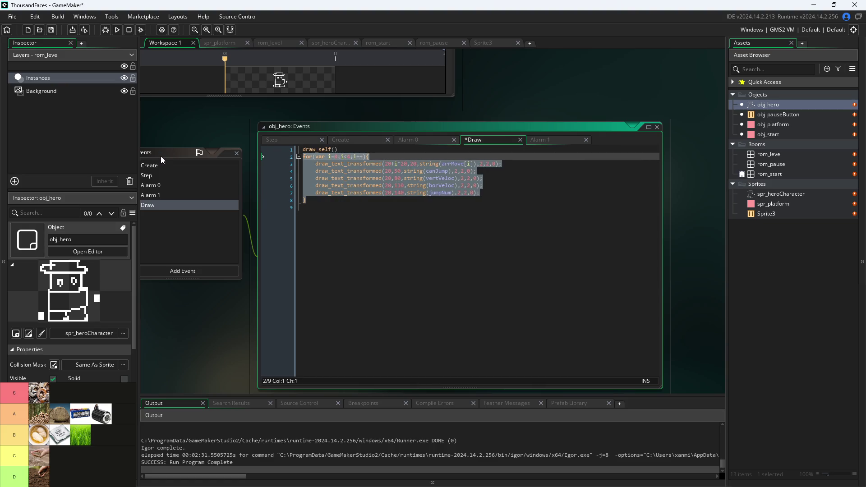
key("ctrl+k")
key("ctrl+s")
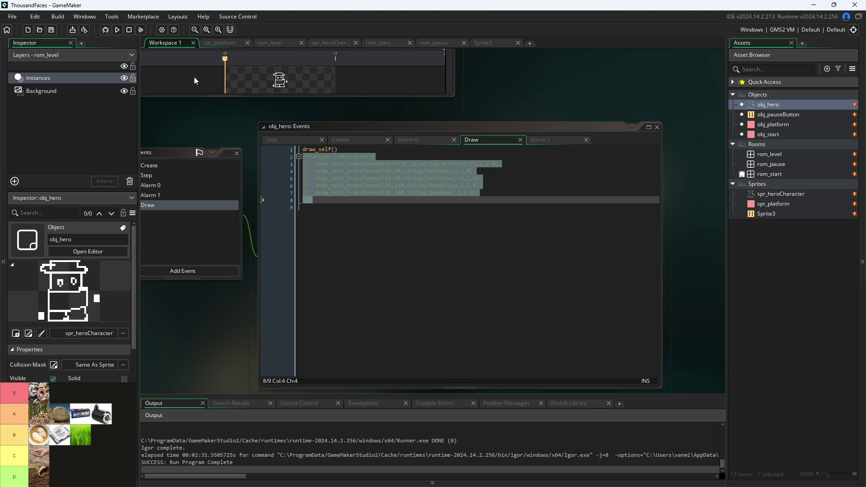
left_click(406, 219)
left_click(117, 30)
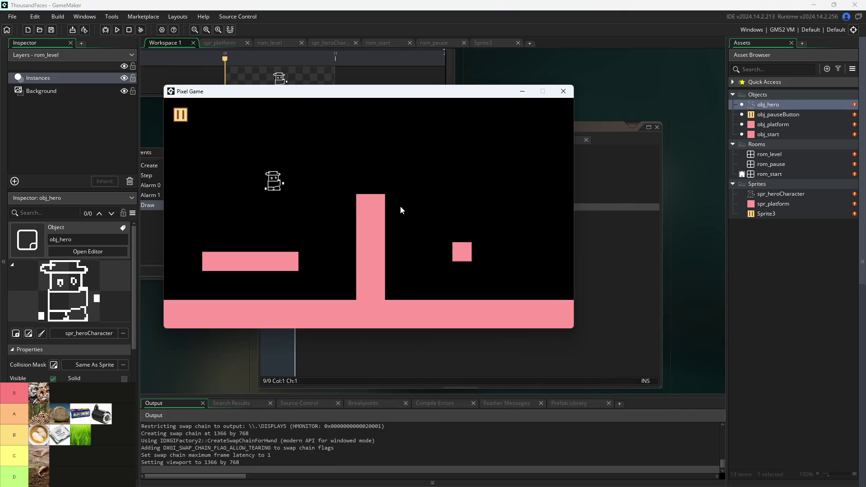
Move and jump the hero onto the small block, then pause and resume the game
key("Left")
key("Up")
key("Right")
key("Up")
key("Up")
key("Left")
key("Left")
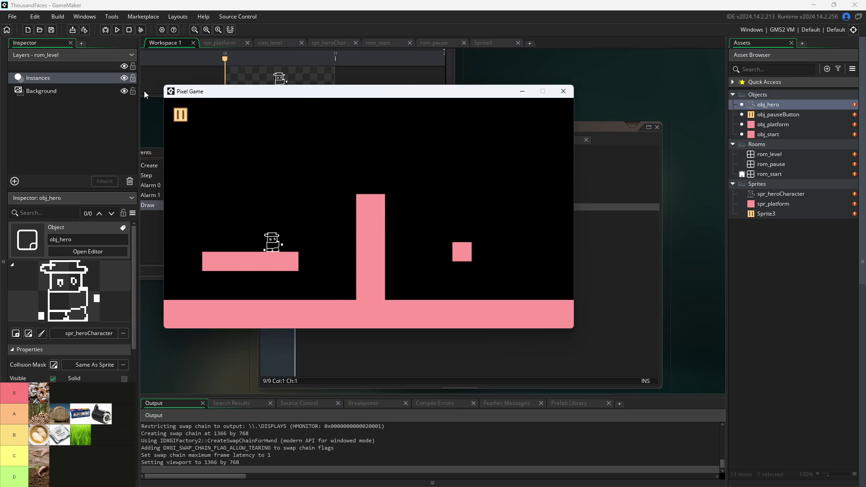
left_click(186, 119)
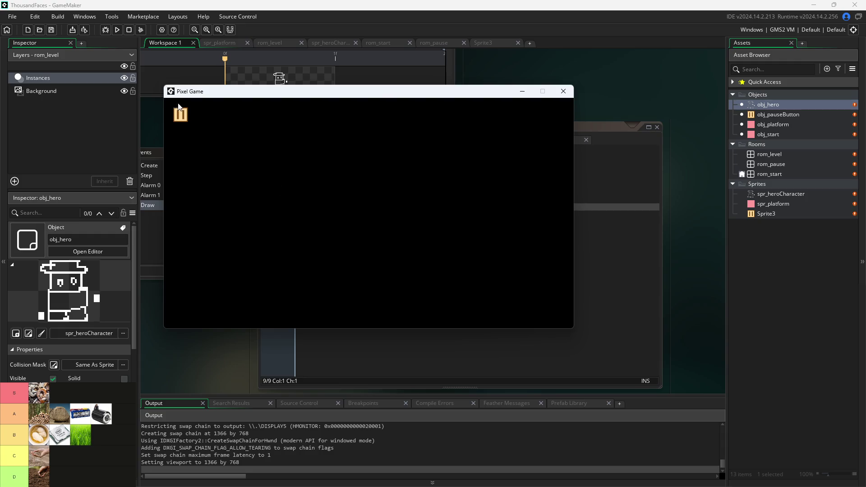
left_click(184, 117)
Jump the hero over the tall pillar, pause and resume again, then close and rerun the game
key("Right")
key("Up")
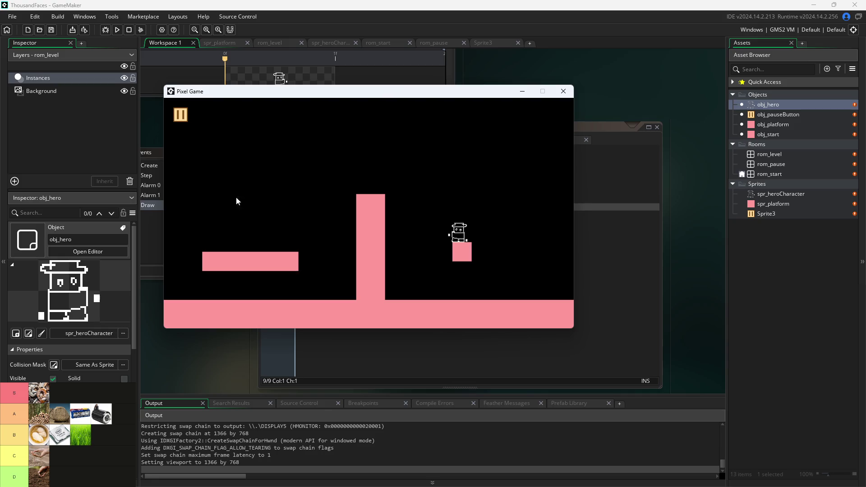
left_click(182, 119)
left_click(197, 145)
left_click(563, 92)
left_click(117, 30)
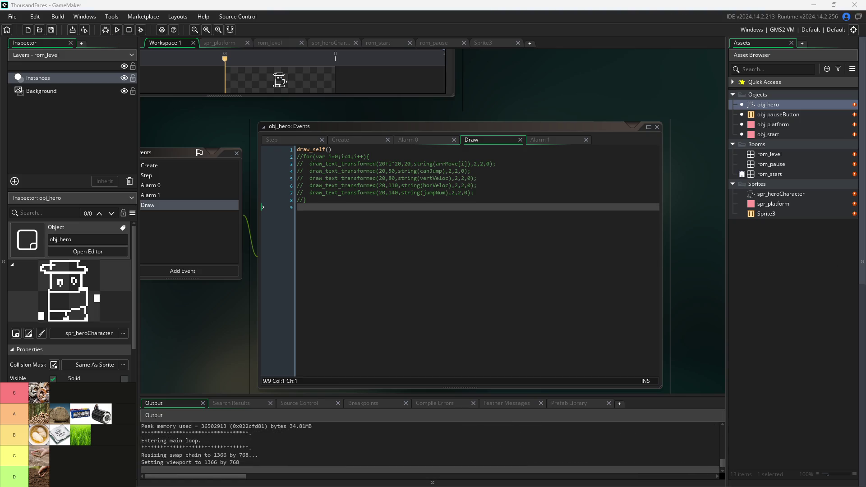
Start the level and jump the hero between the left platform, tall pillar and small square
left_click(117, 140)
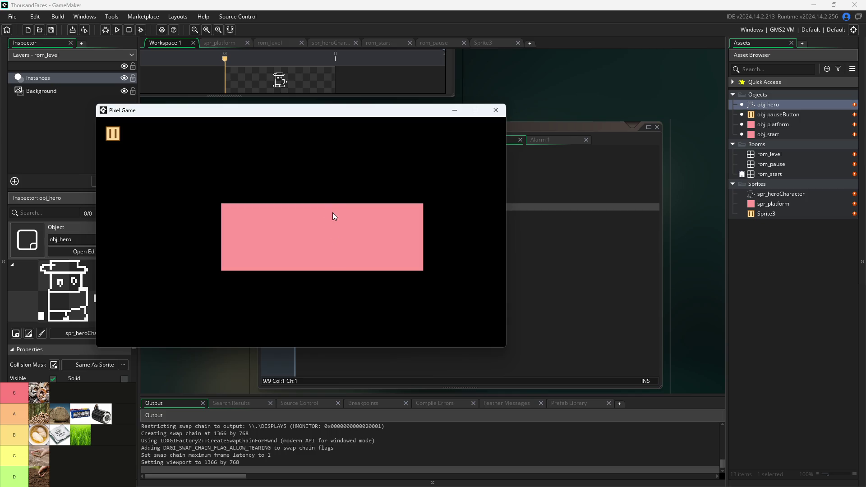
left_click(348, 242)
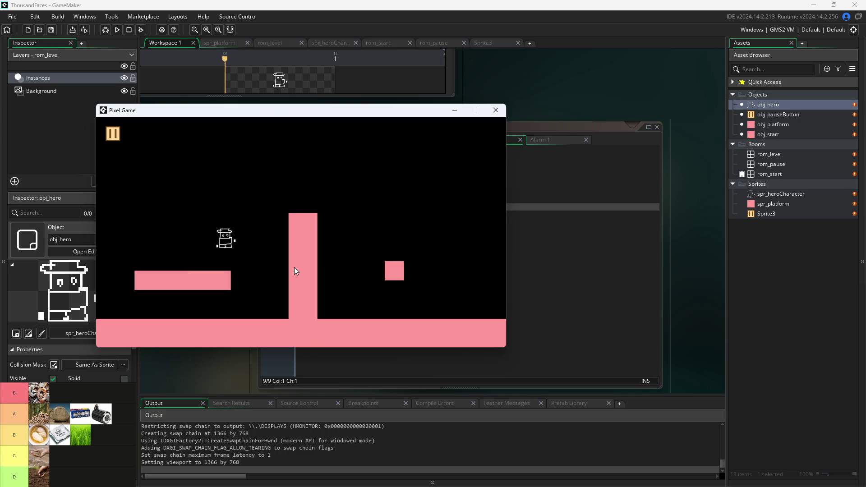
key("Left")
key("Up")
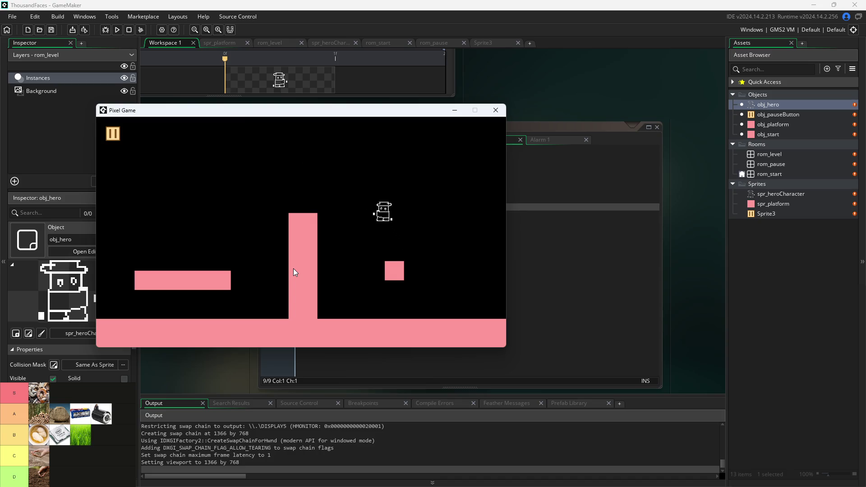
key("Right")
key("Up")
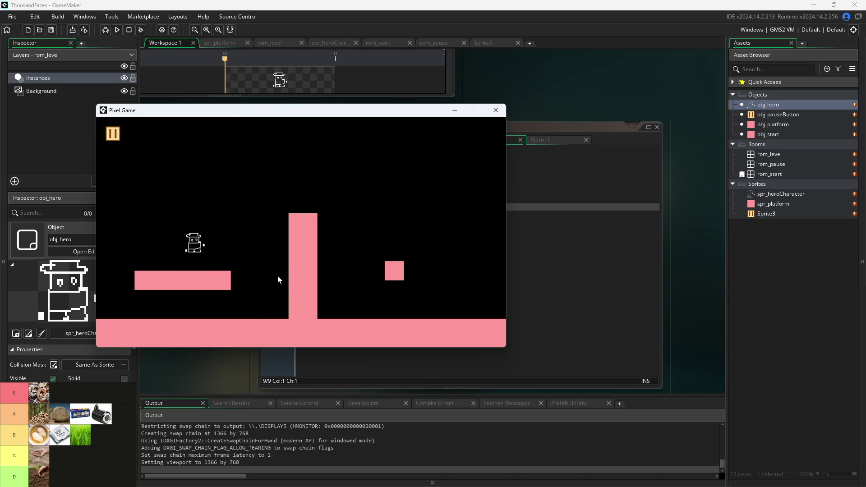
key("Up")
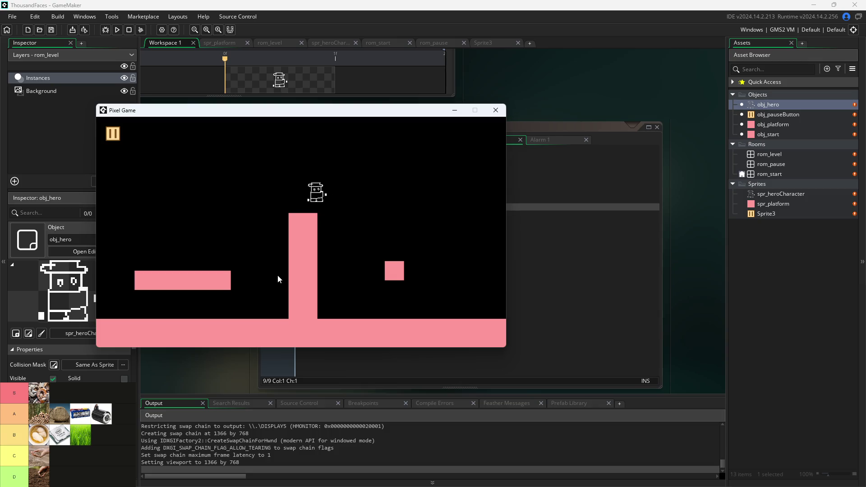
key("Left")
key("Up")
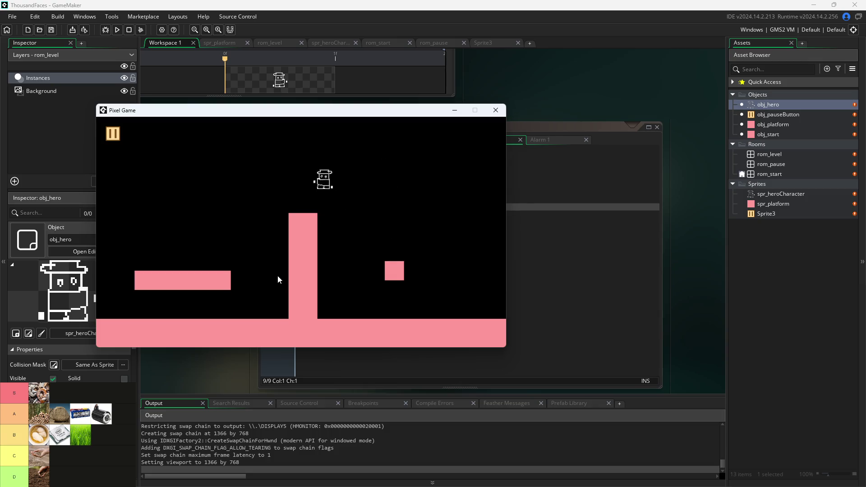
key("Right")
key("Up")
key("Left")
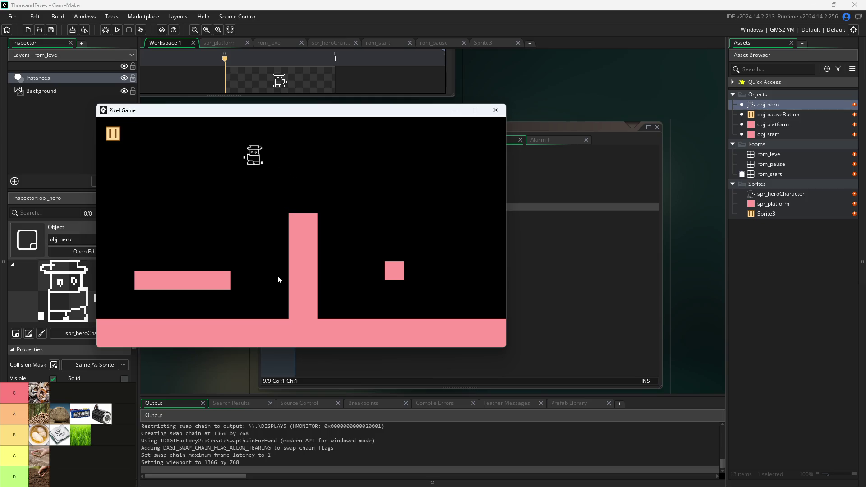
key("Right")
key("Up")
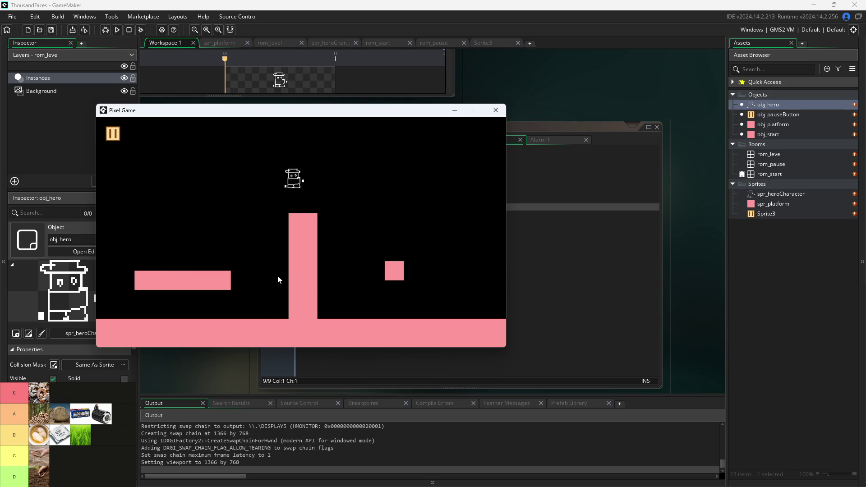
key("Left")
key("Up")
key("Right")
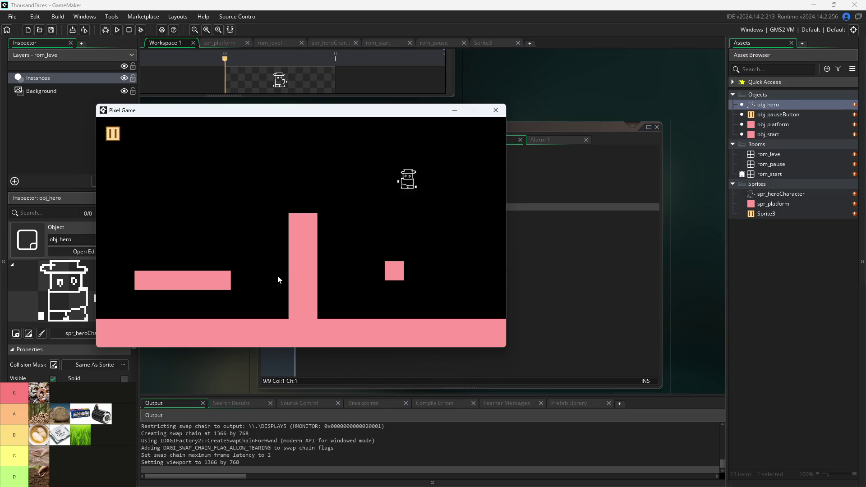
key("Up")
key("Left")
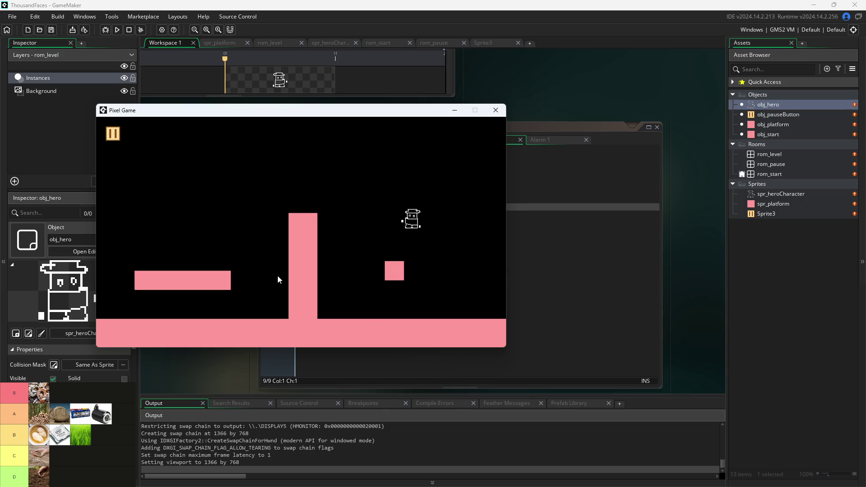
key("Left")
key("Up")
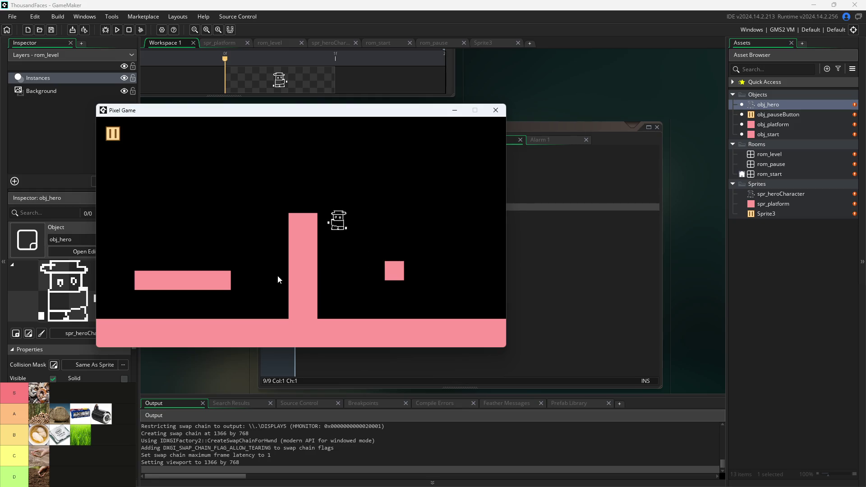
key("Right")
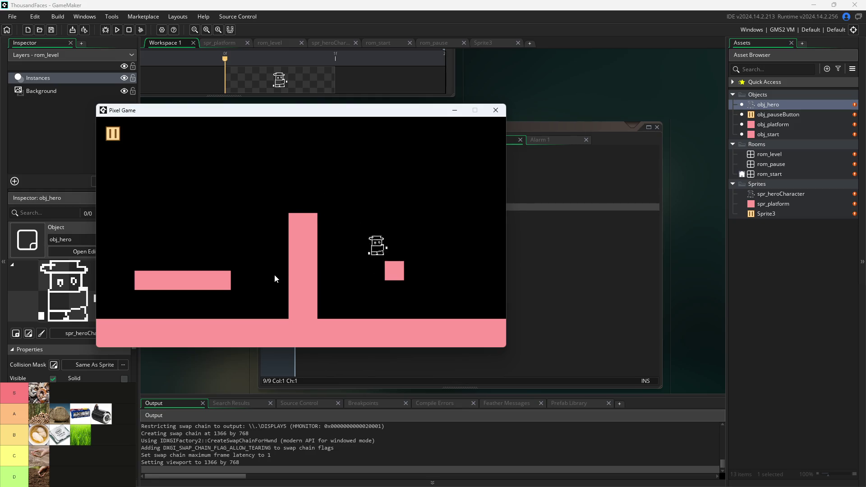
key("Up")
key("Left")
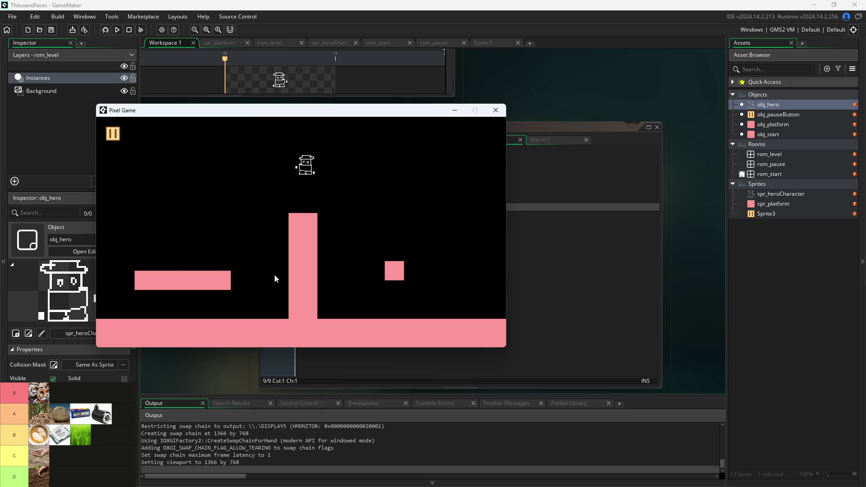
key("Right")
key("Left")
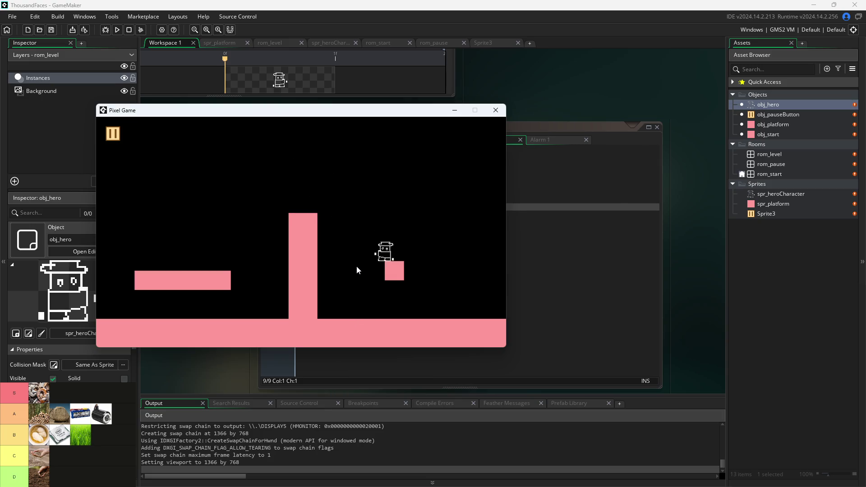
key("Up")
key("Left")
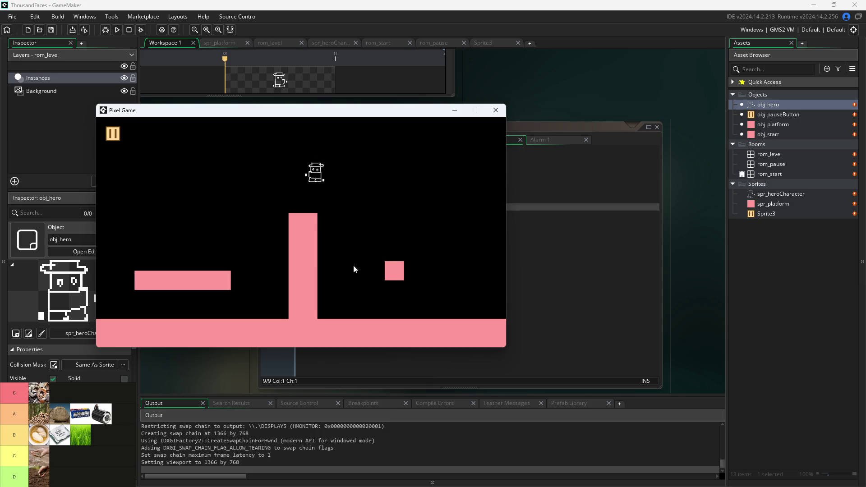
key("Right")
key("Up")
key("Left")
key("Right")
key("Up")
key("Left")
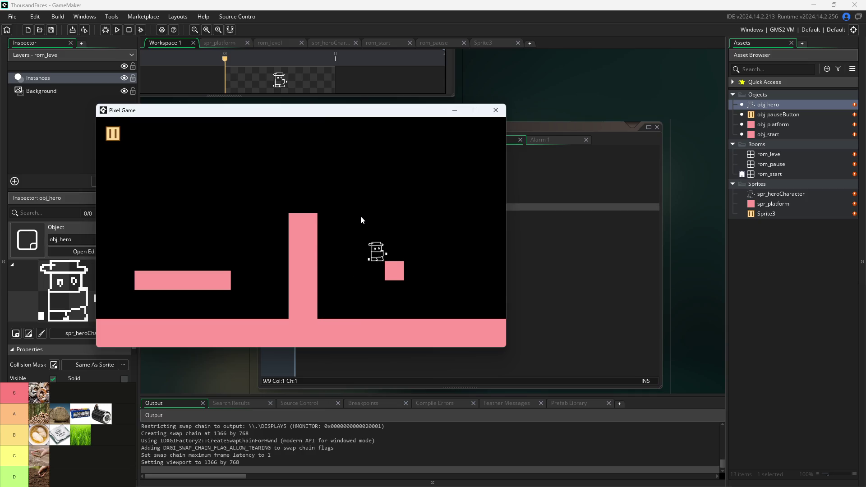
Keep hopping the hero over the floor, small block and pillar, then close the Pixel Game window
key("Up")
key("Right")
key("Up")
key("Right")
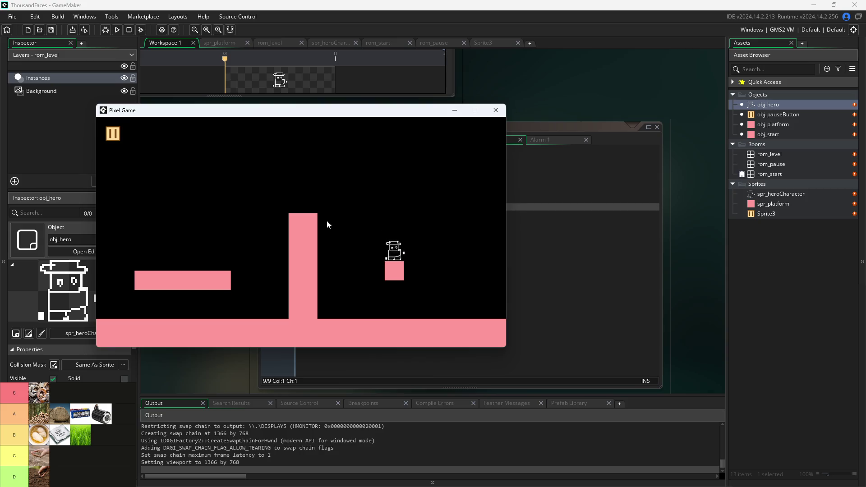
key("Left")
key("Up")
key("Left")
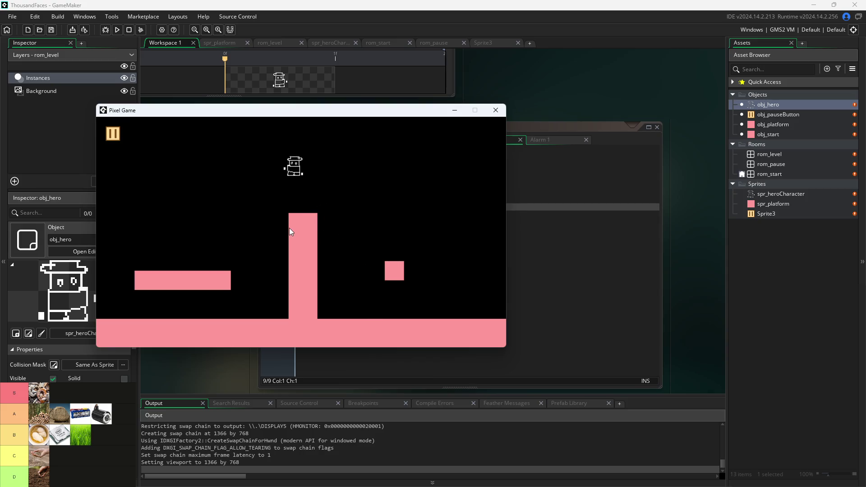
key("Up")
key("Right")
key("Up")
key("Left")
key("Up")
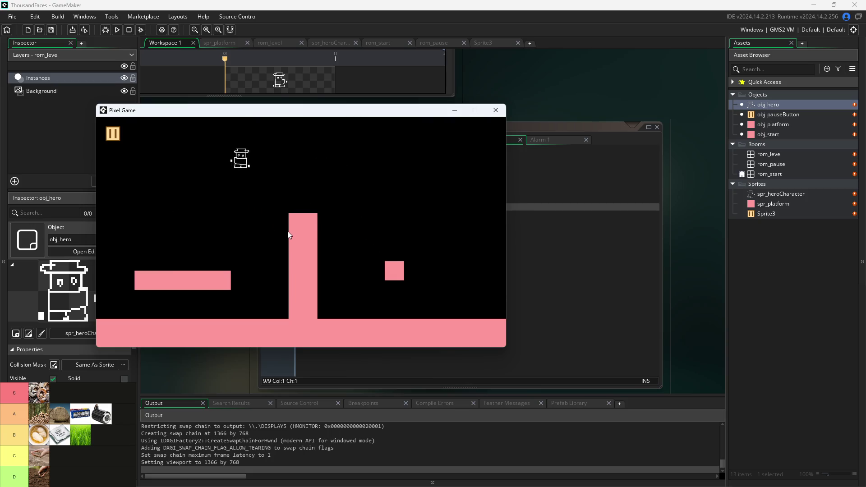
key("Right")
key("Up")
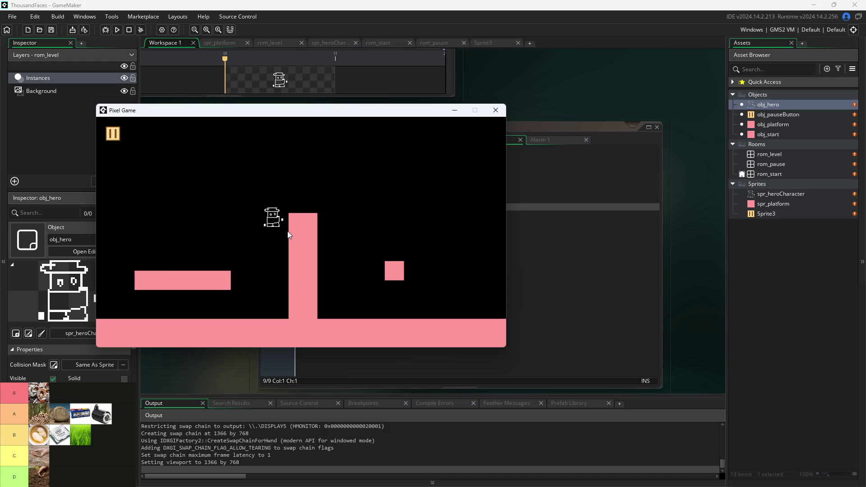
key("Up")
key("Right")
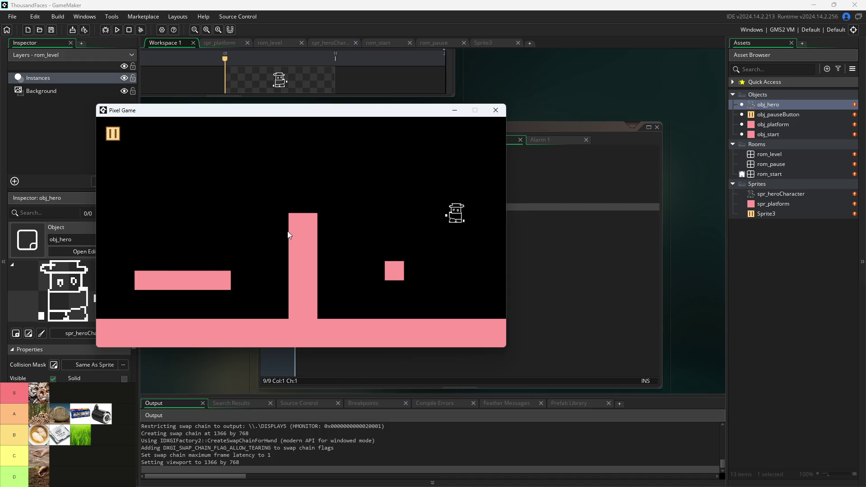
key("Up")
key("Left")
key("Right")
key("Up")
key("Left")
key("Up")
key("Right")
key("Up")
key("Up")
key("Left")
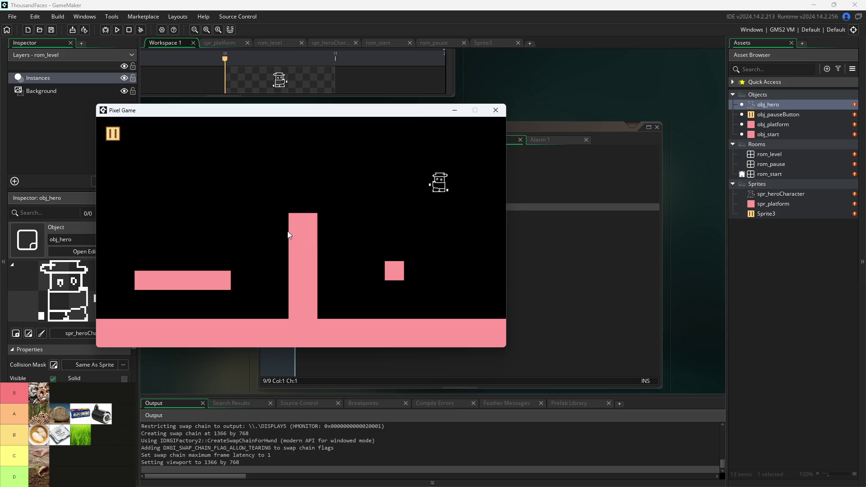
key("Right")
key("Up")
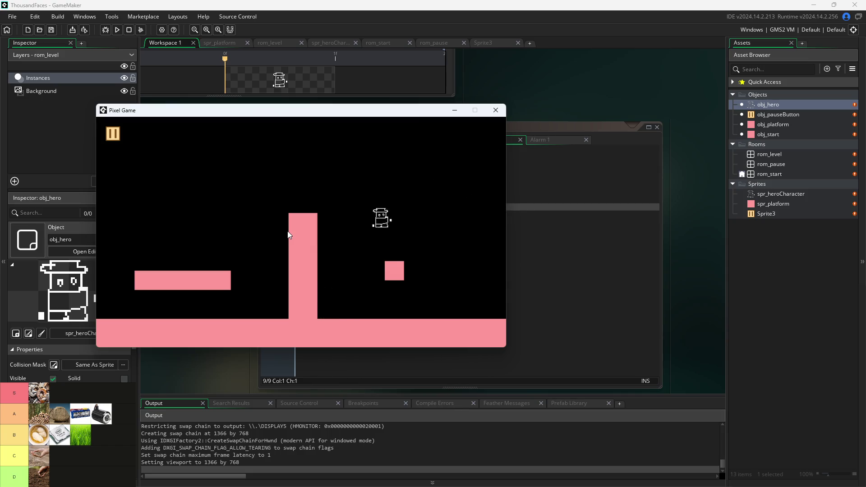
key("Up")
key("Left")
key("Up")
key("Up")
key("Up")
key("Up")
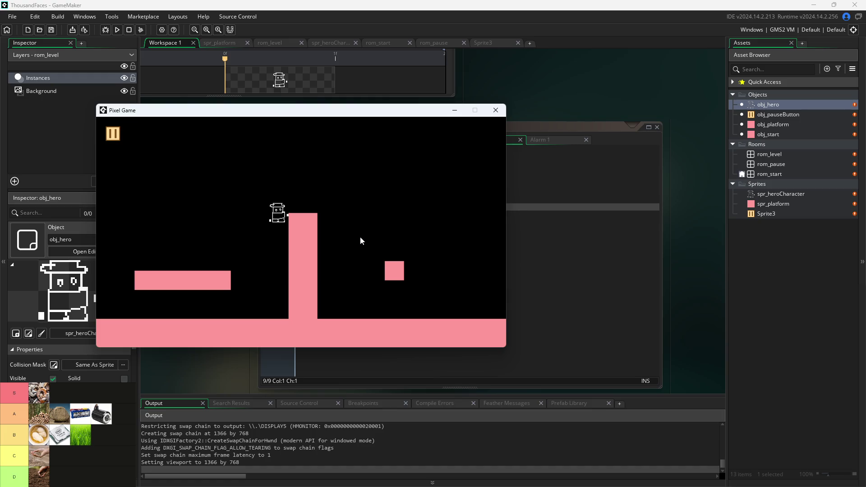
key("Up")
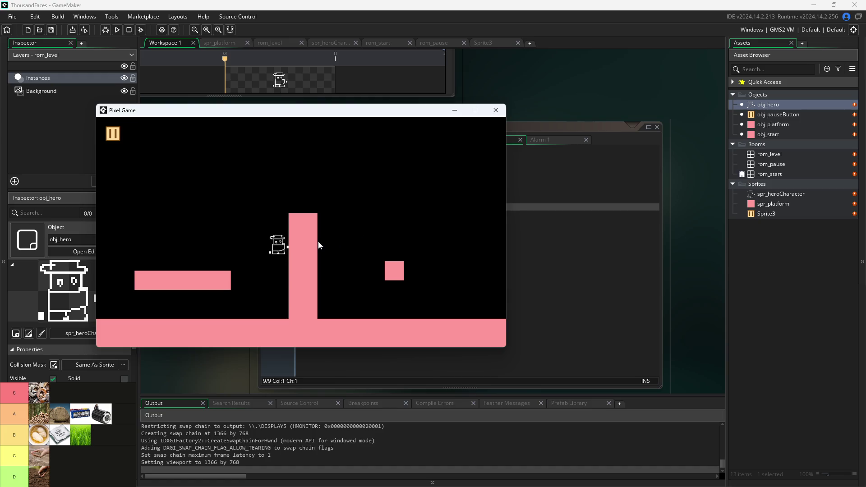
left_click(496, 111)
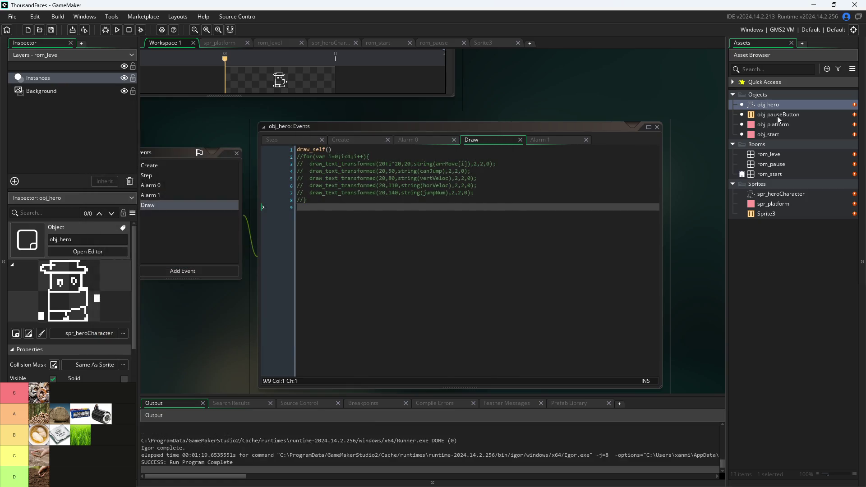
Move rom_level's tall pink pillar down one grid cell to (640, 352), then rerun with F5 from Workspace 1
double_click(772, 155)
left_click(481, 217)
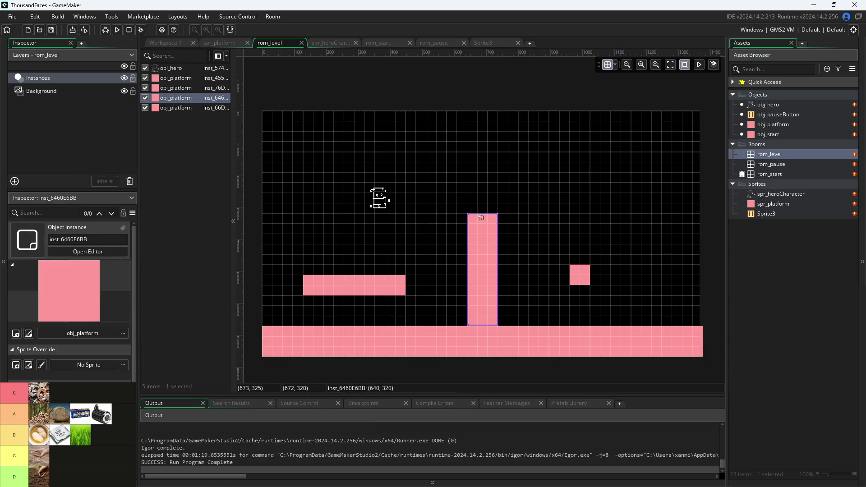
left_click_drag(479, 214, 478, 220)
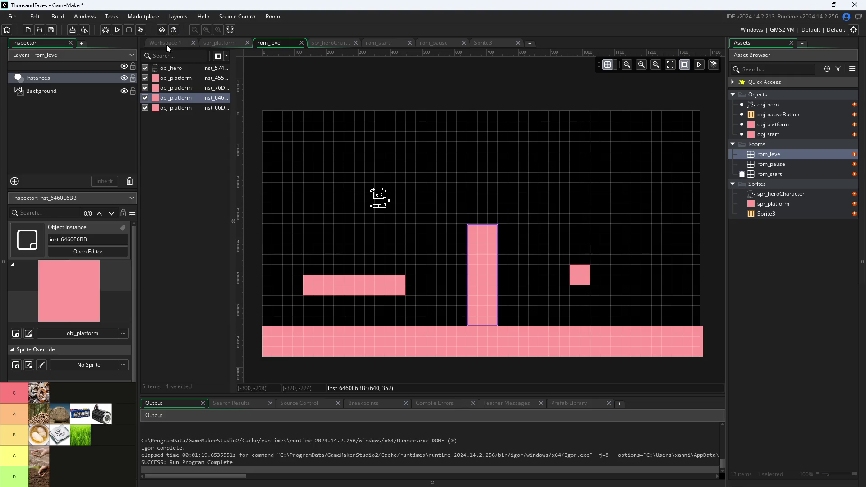
left_click(166, 45)
key("F5")
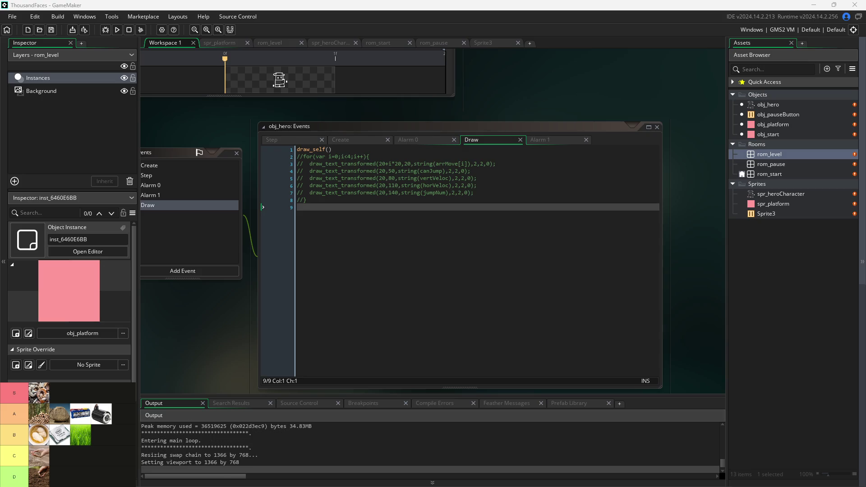
Run and jump the hero back and forth over the lowered pillar and onto the left platform
key("Right")
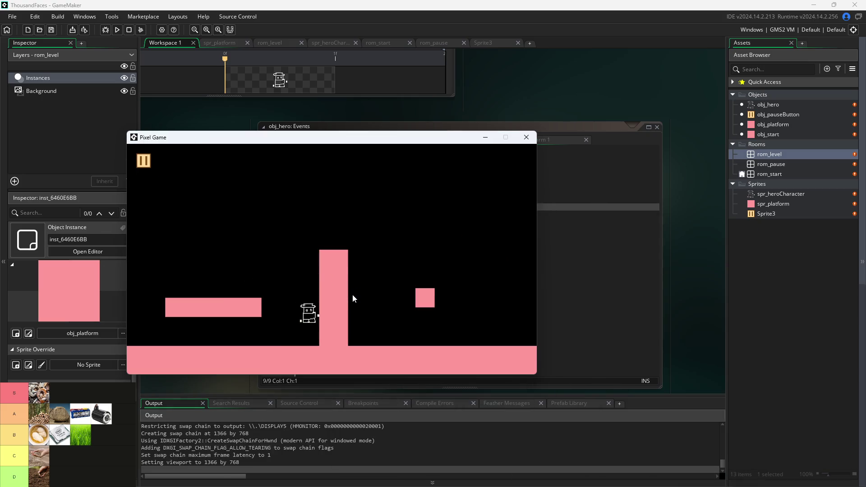
key("Up")
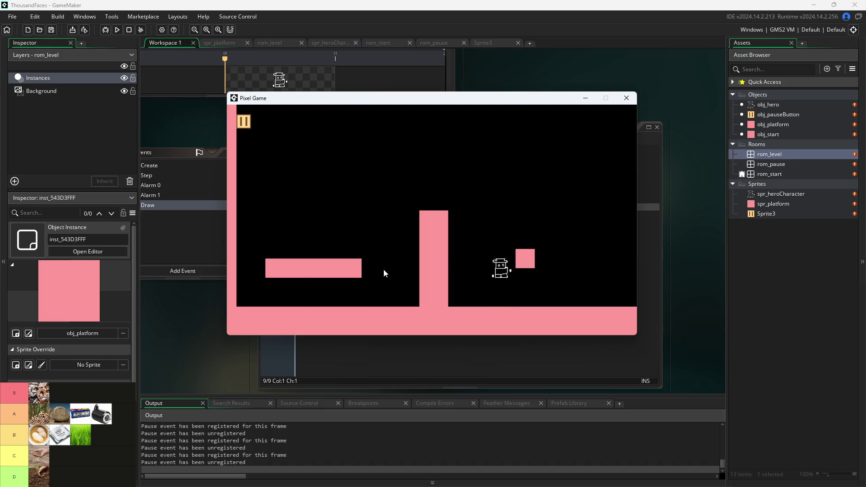
key("Up")
key("Left")
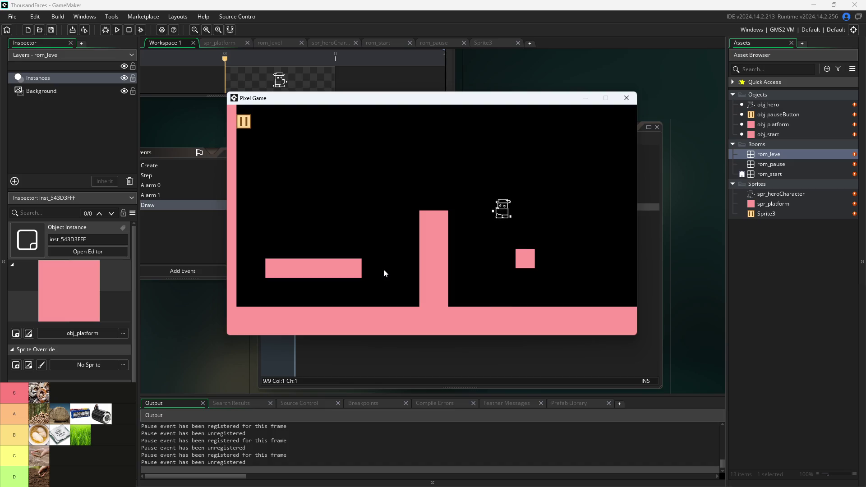
key("Left")
key("Up")
key("Up")
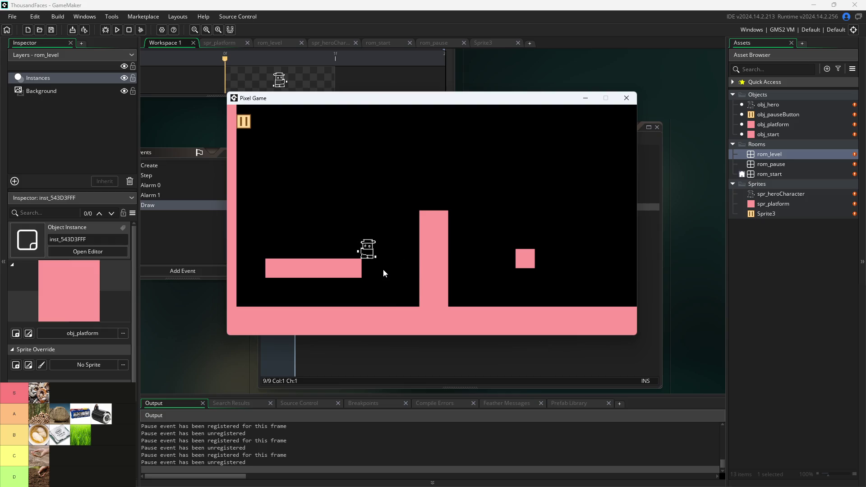
key("Right")
key("Up")
key("Up")
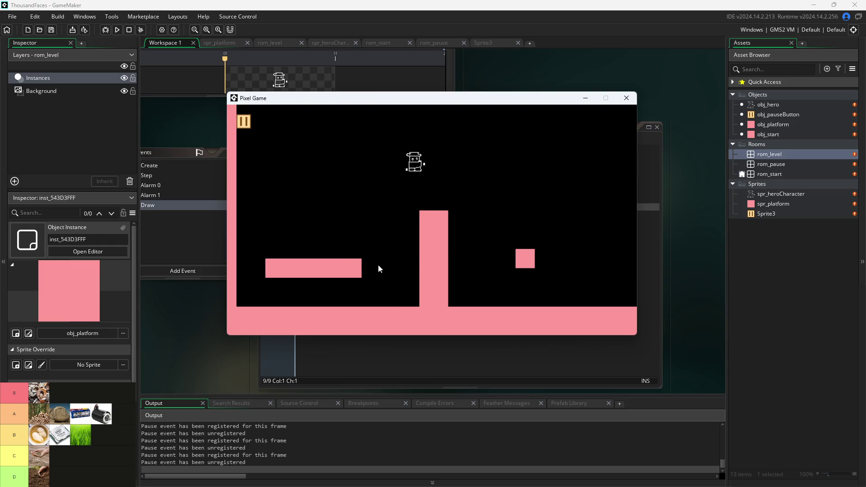
key("Left")
key("Up")
key("Right")
key("Up")
key("Right")
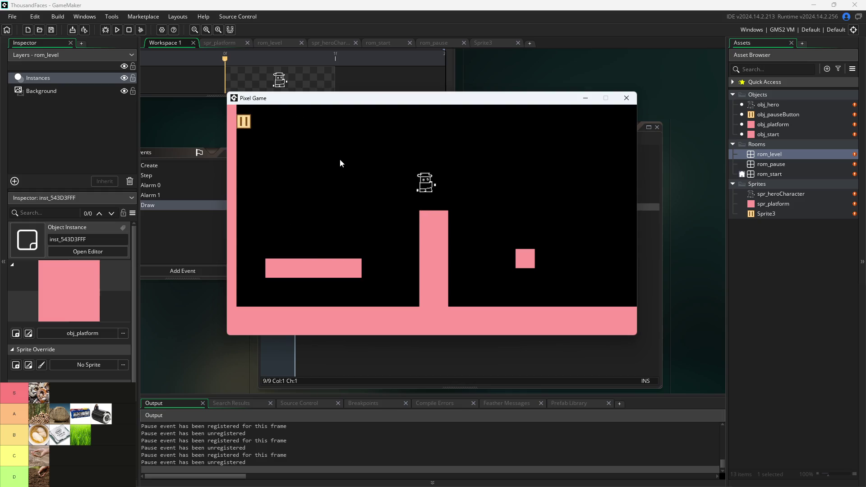
key("Left")
key("Left")
key("Up")
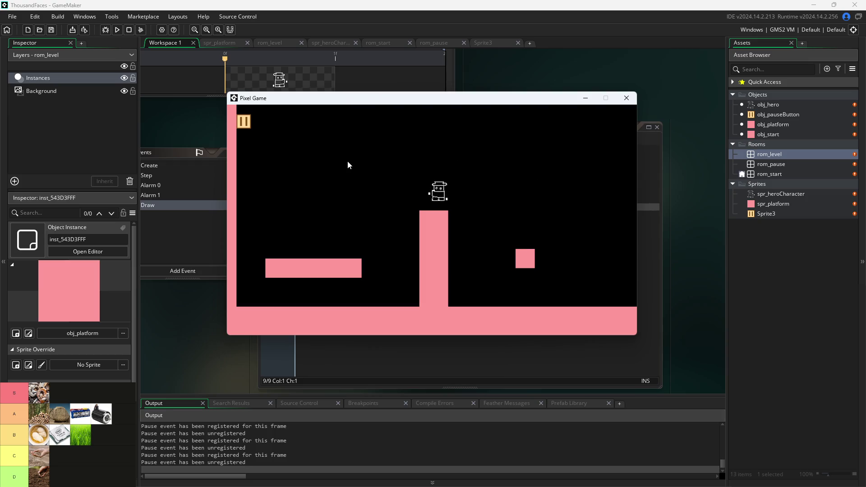
key("Up")
key("Right")
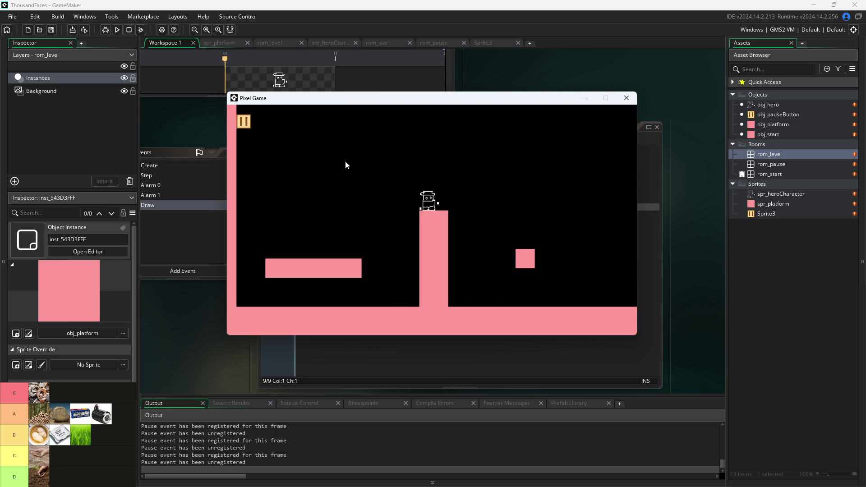
key("Left")
key("Up")
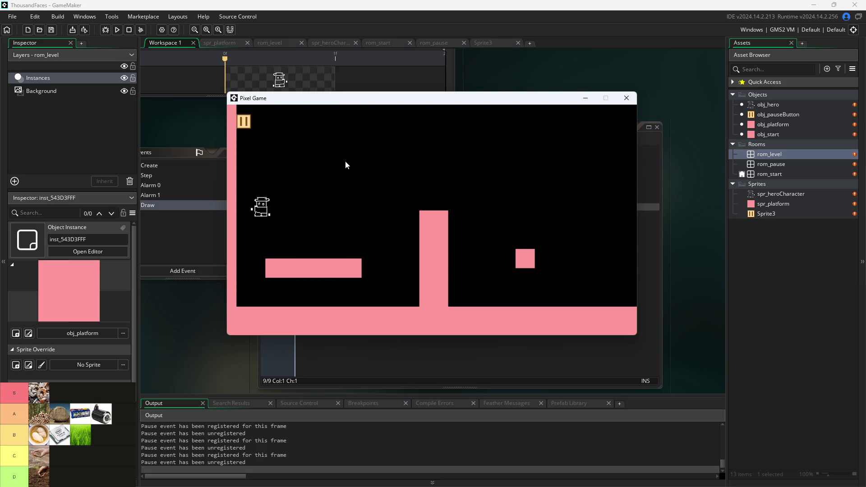
key("Right")
key("Up")
key("Right")
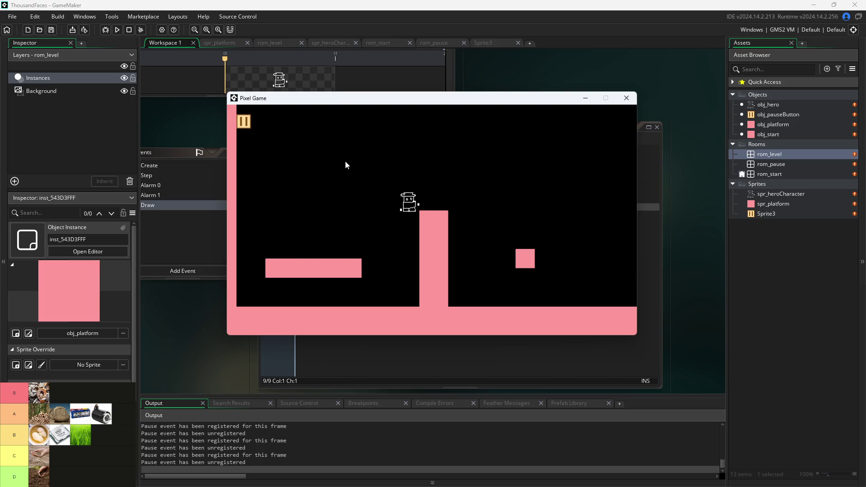
key("Up")
key("Left")
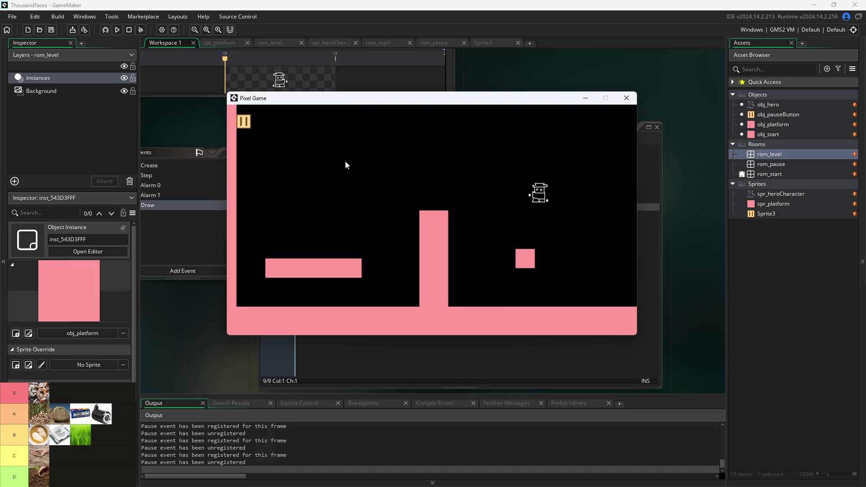
key("Up")
key("Left")
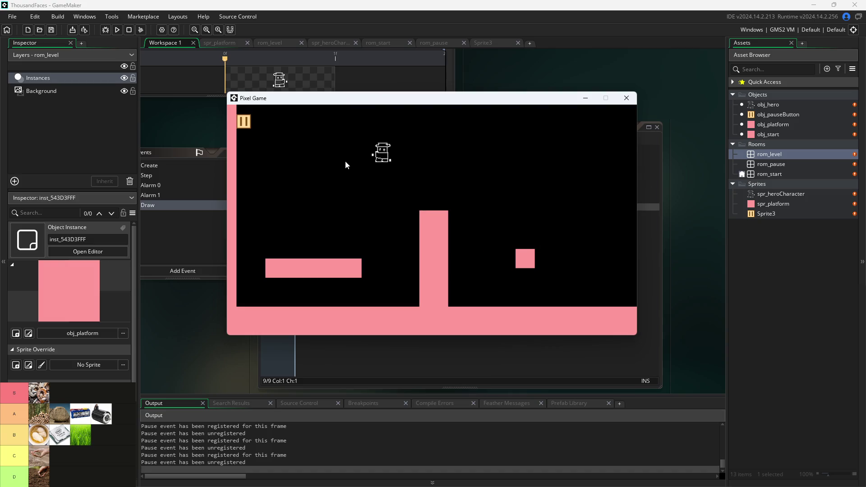
key("Up")
key("Right")
key("Up")
key("Right")
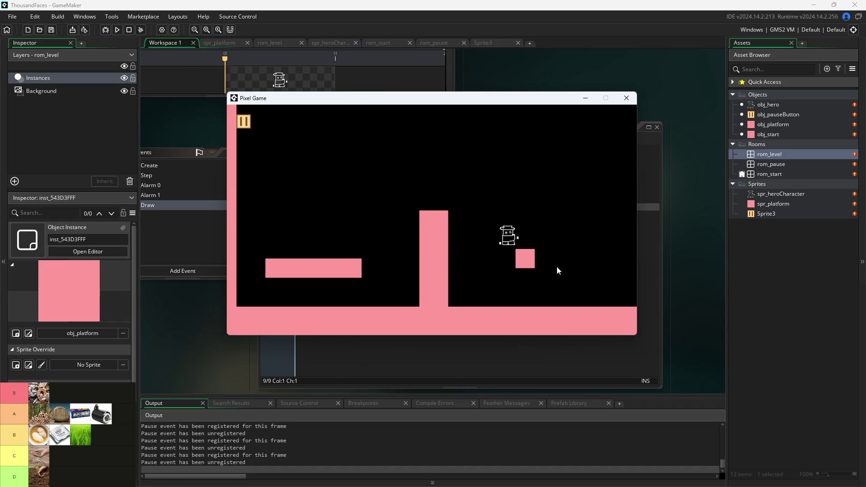
key("Up")
key("Left")
key("Right")
key("Up")
key("Left")
key("Right")
key("Right")
key("Up")
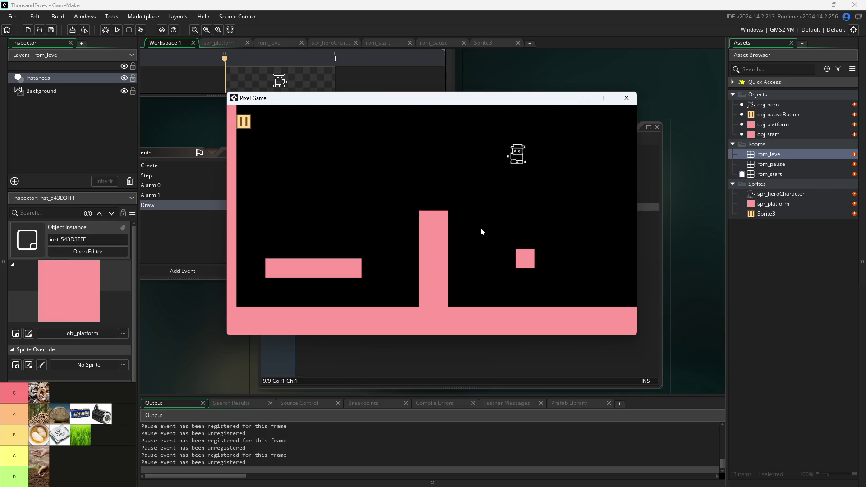
key("Left")
key("Up")
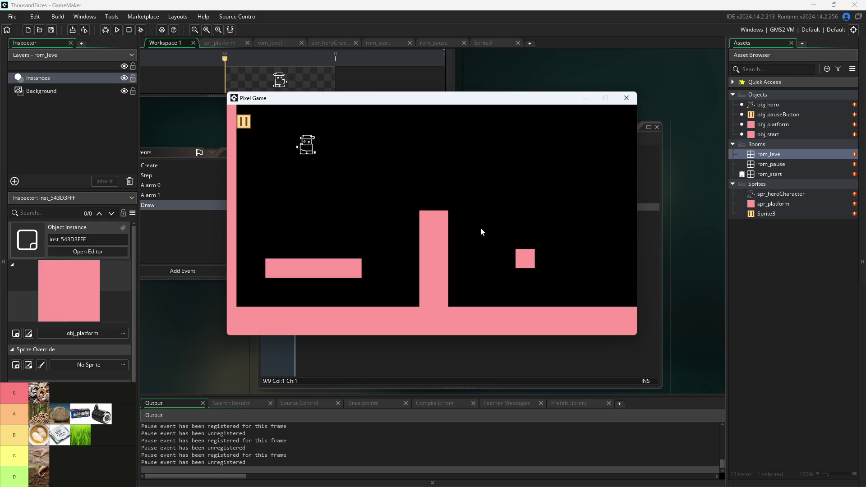
key("Right")
key("Up")
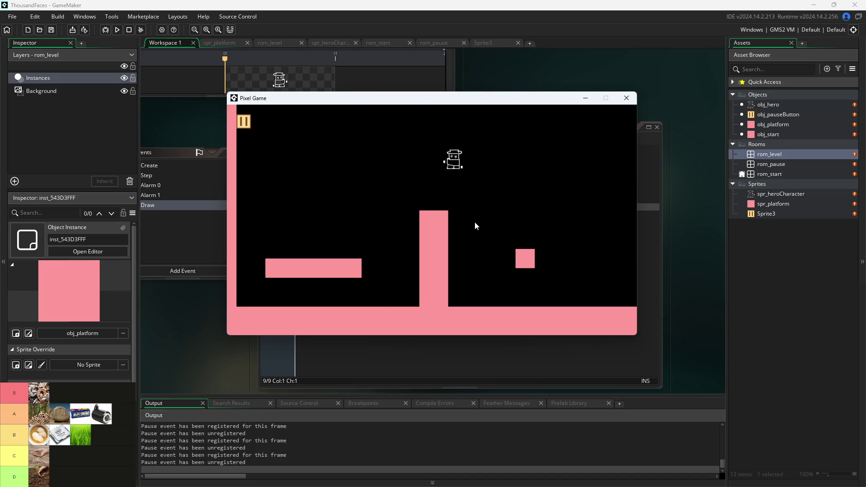
key("Left")
key("Up")
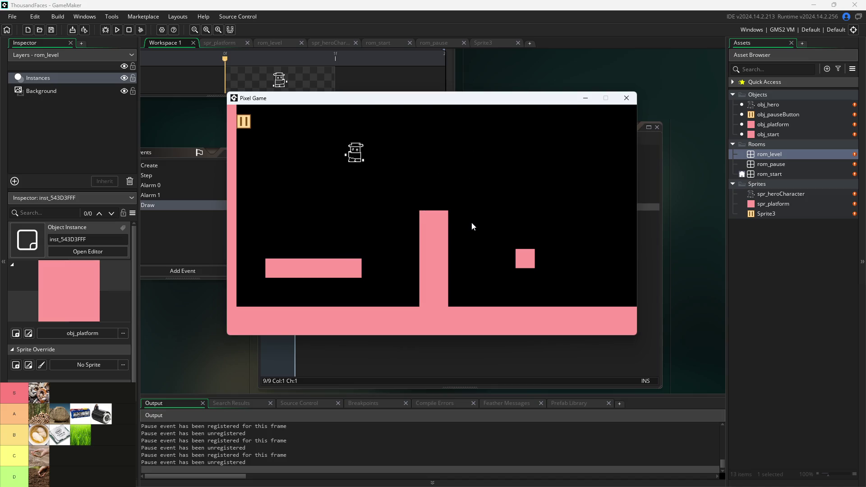
key("Right")
key("Up")
key("Left")
key("Up")
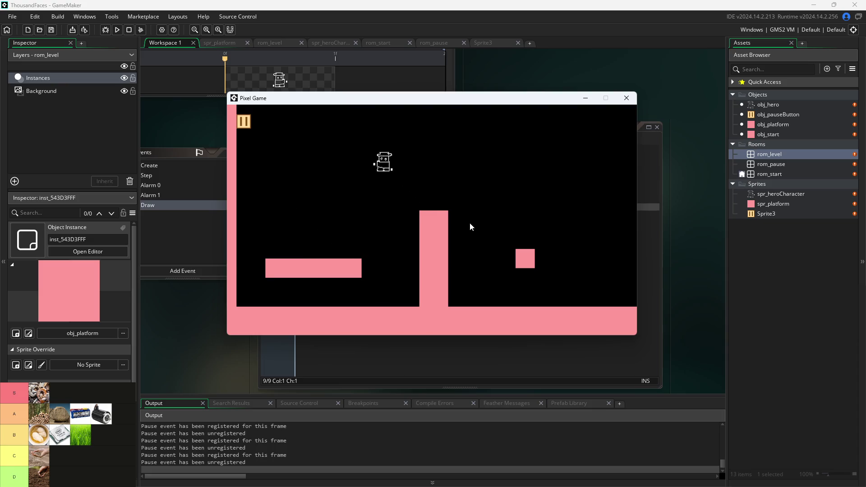
key("Right")
key("Up")
key("Left")
key("Up")
key("Up")
key("Right")
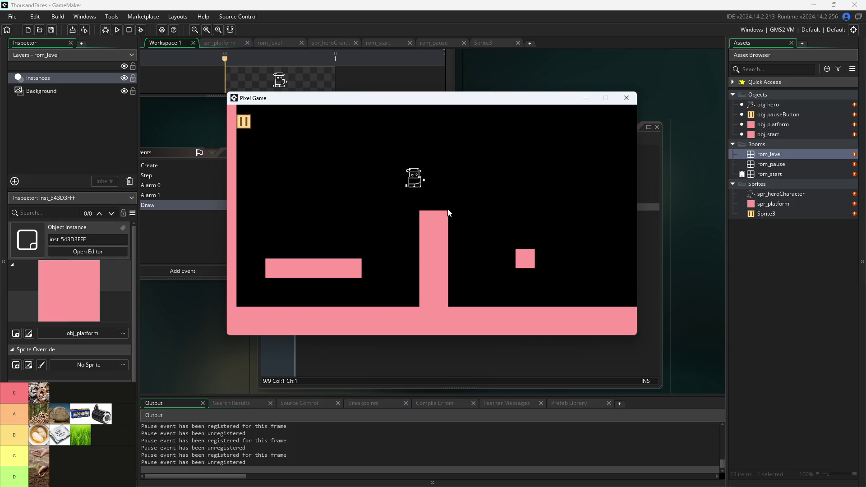
key("Left")
key("Up")
key("Right")
key("Up")
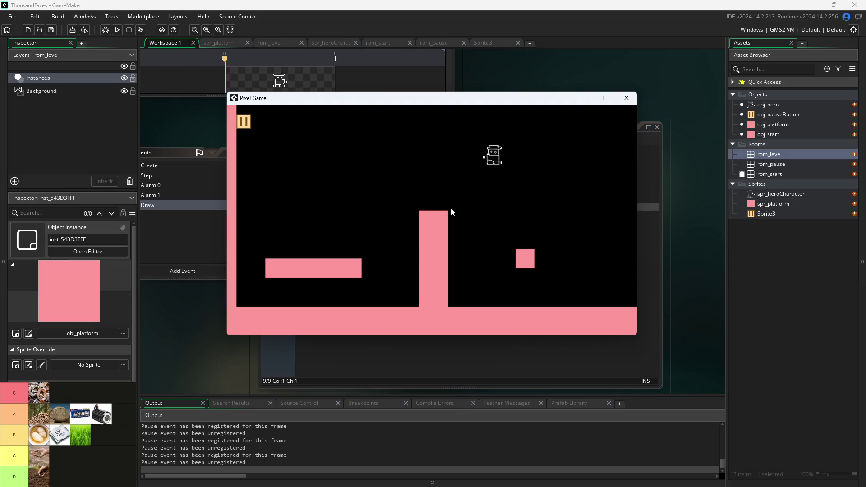
key("Left")
key("Up")
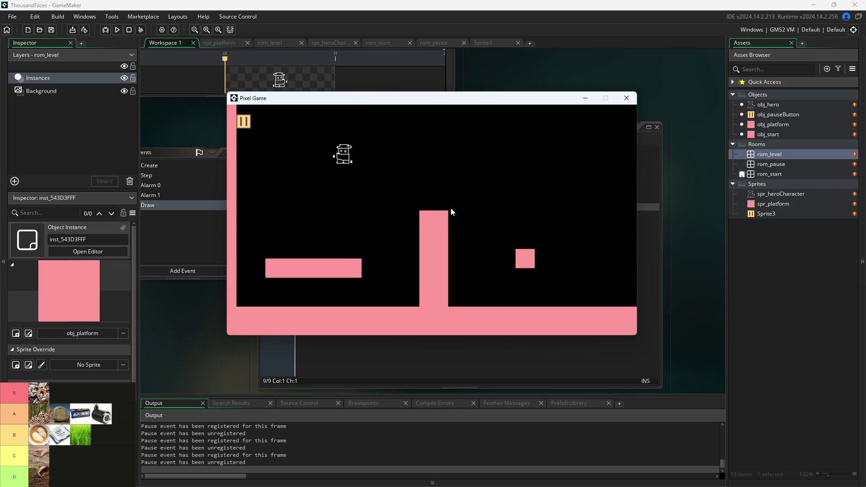
key("Right")
key("Up")
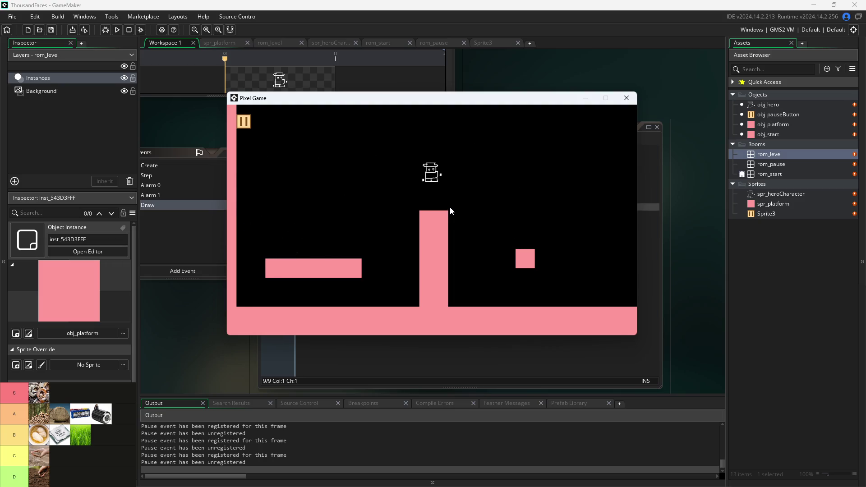
key("Left")
key("Up")
key("Up")
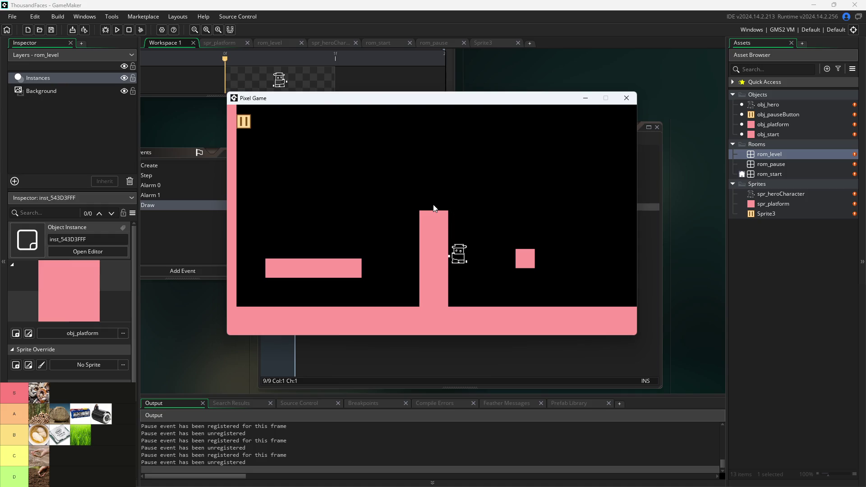
key("Up")
key("Left")
key("Up")
key("Up")
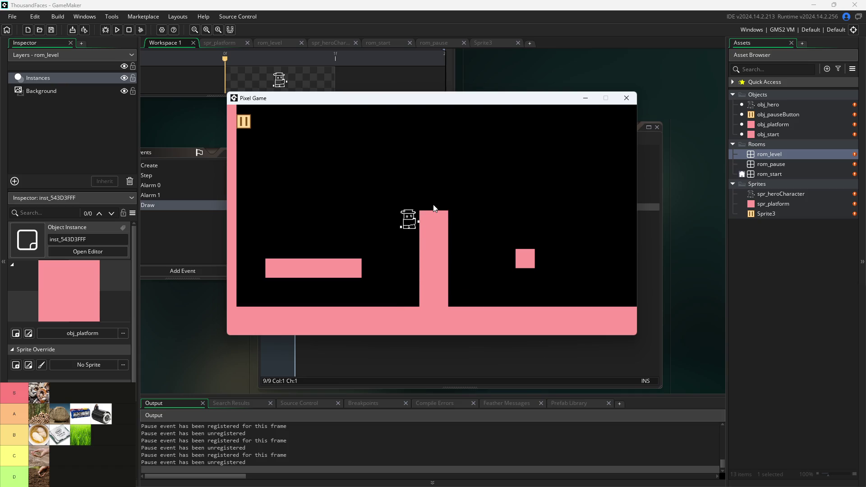
key("Up")
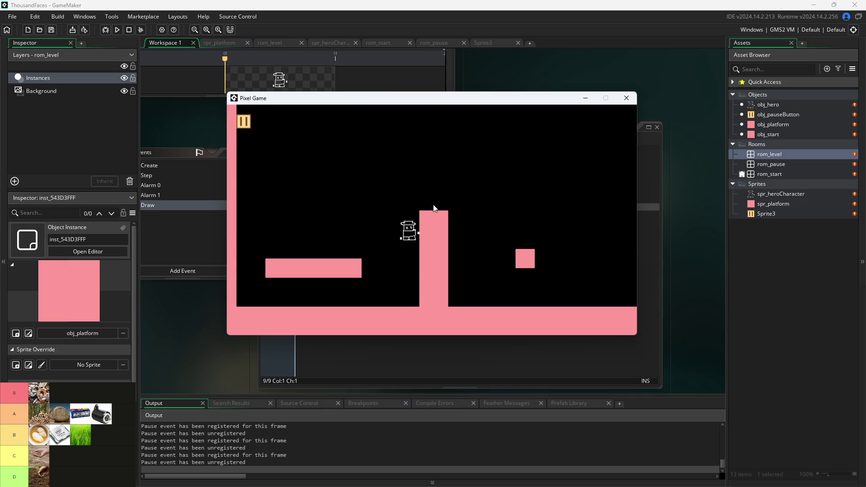
key("Up")
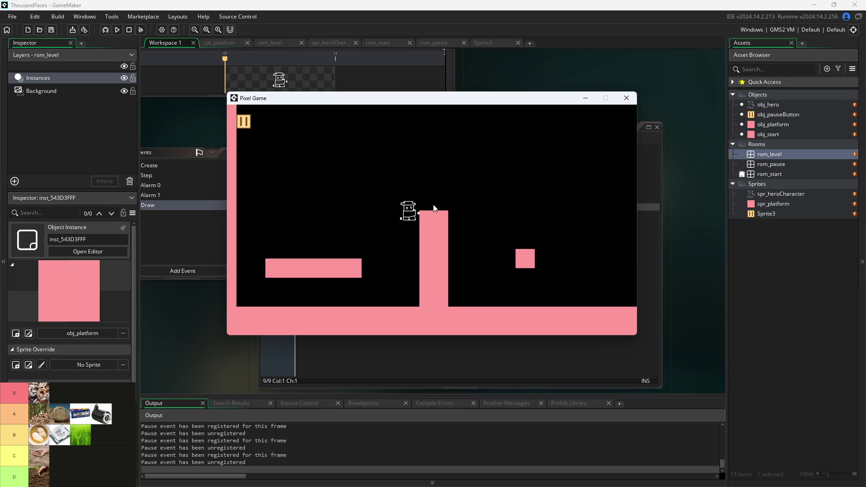
key("Up")
key("Up")
key("Up")
key("Up")
key("Up")
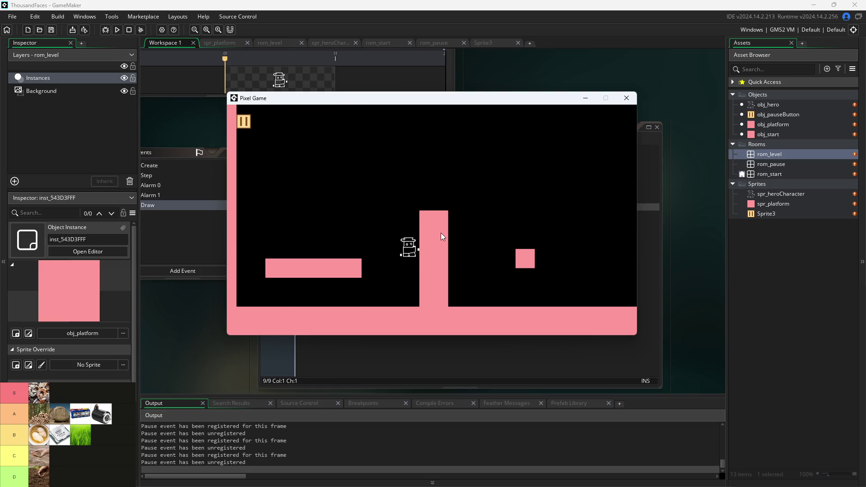
key("Up")
Keep jumping the hero between the left platform, the pillar top and the small right block
key("Up")
key("Up")
key("Right")
key("Left")
key("Right")
key("Right")
key("Up")
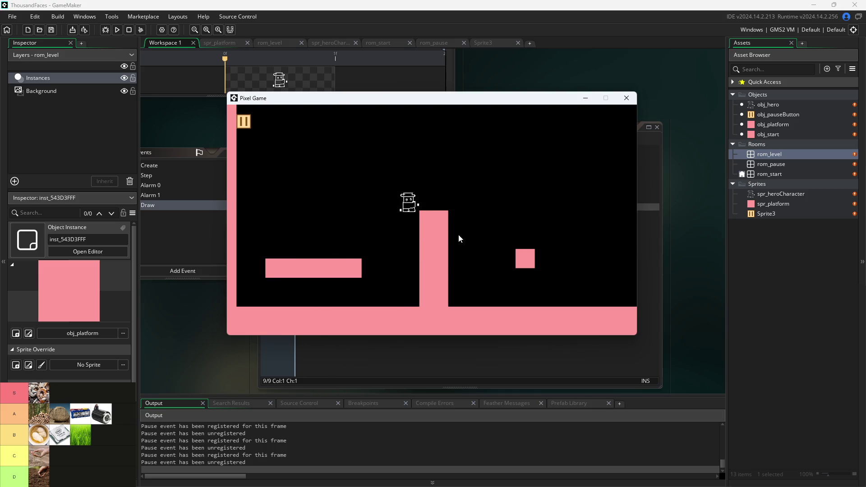
key("Up")
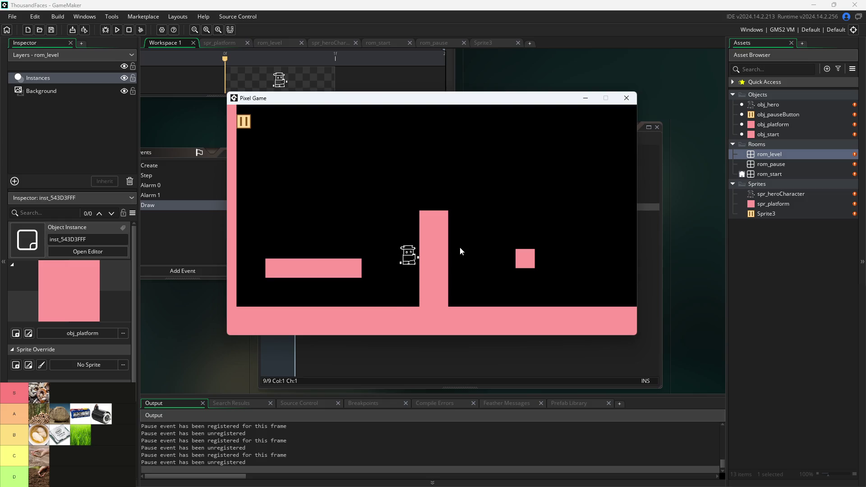
key("Right")
key("Up")
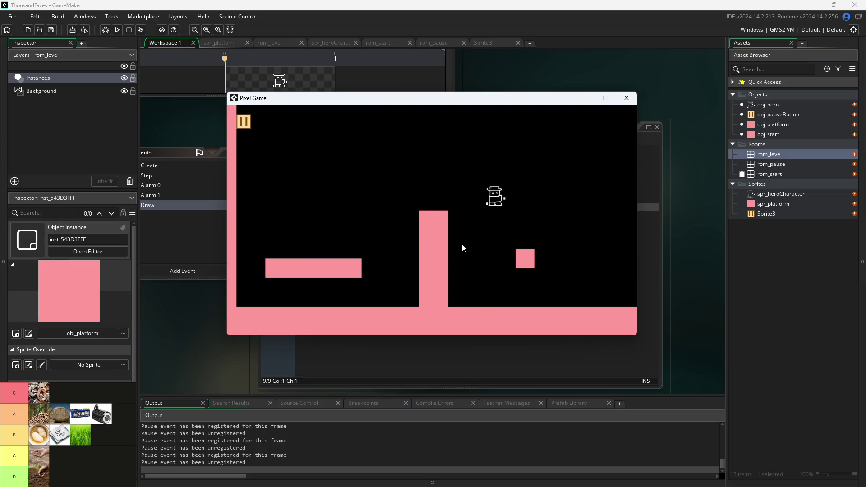
key("Up")
key("Left")
key("Up")
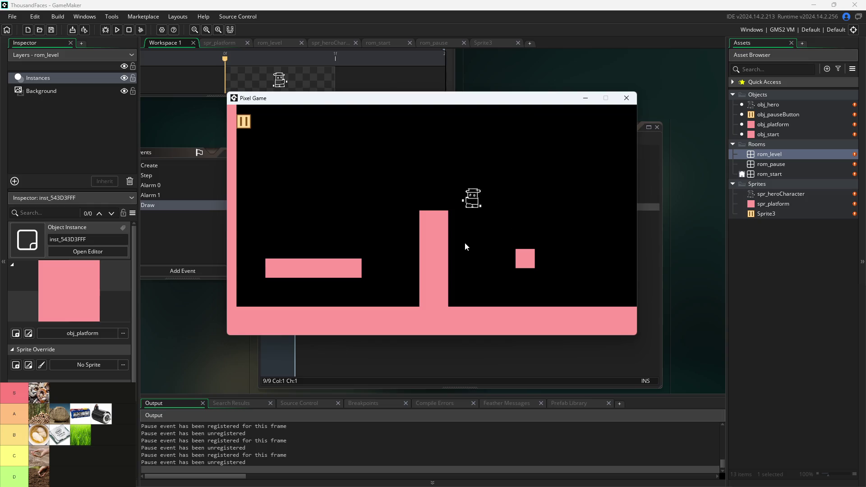
key("Right")
key("Up")
key("Up")
key("Left")
key("Up")
key("Left")
key("Up")
key("Right")
key("Left")
key("Up")
key("Right")
key("Up")
key("Right")
key("Left")
key("Up")
key("Right")
key("Left")
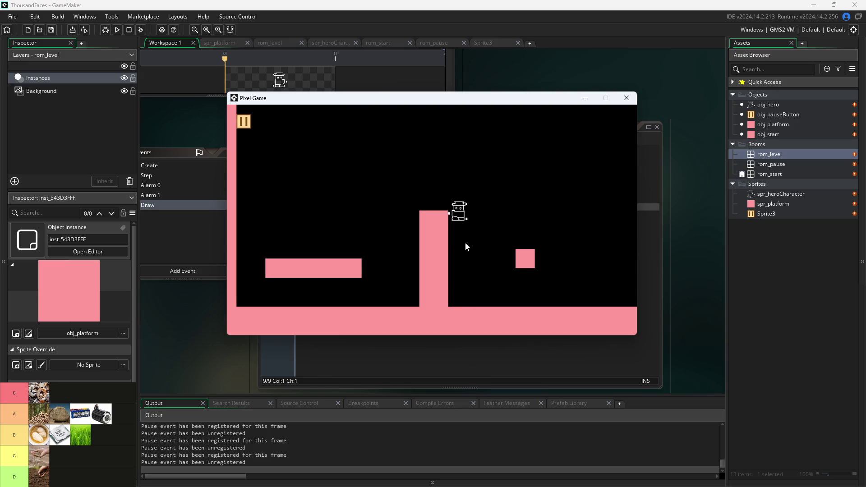
key("Right")
key("Up")
key("Left")
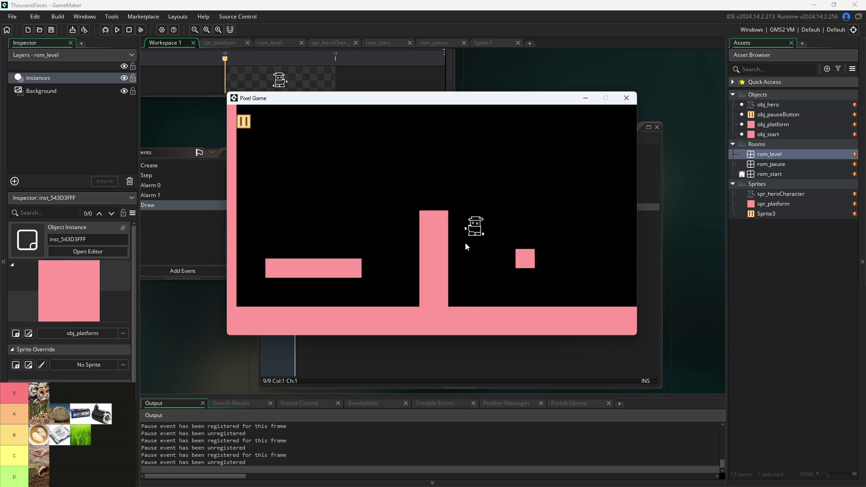
key("Right")
key("Up")
key("Left")
key("Up")
key("Right")
key("Left")
key("Right")
key("Right")
key("Up")
key("Up")
key("Left")
key("Up")
key("Right")
key("Up")
key("Left")
key("Up")
key("Right")
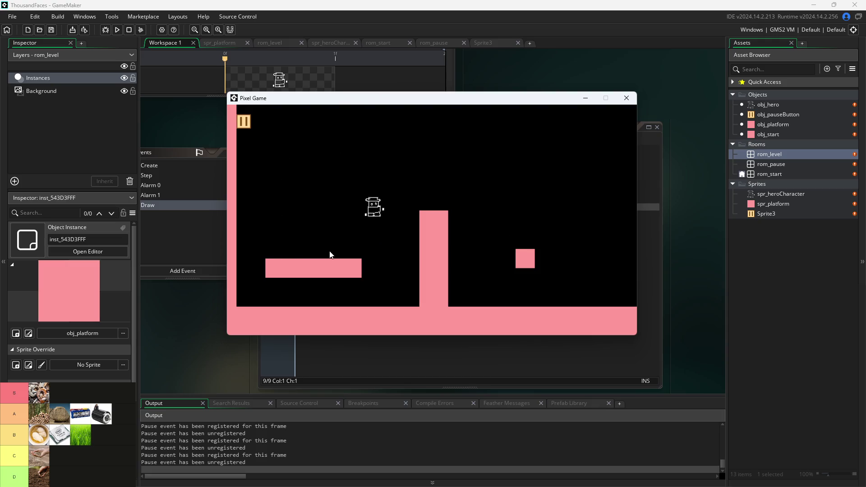
key("Up")
key("Left")
key("Up")
key("Right")
key("Up")
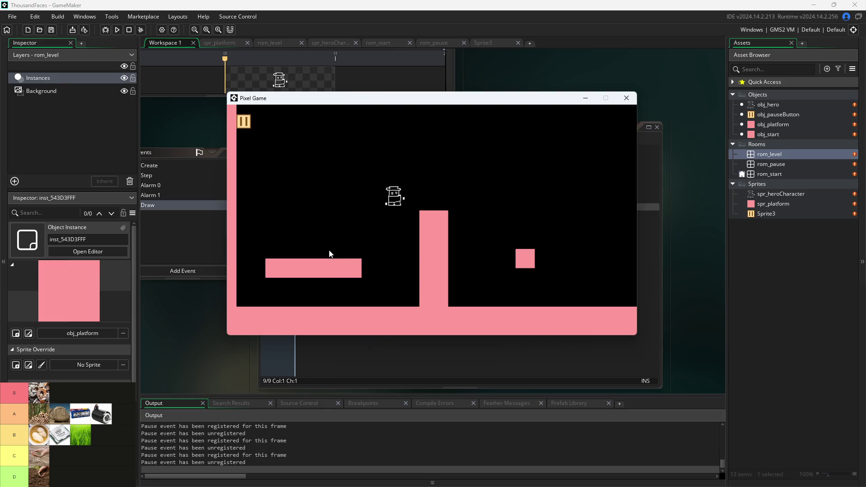
key("Left")
key("Up")
key("Right")
key("Up")
key("Up")
key("Left")
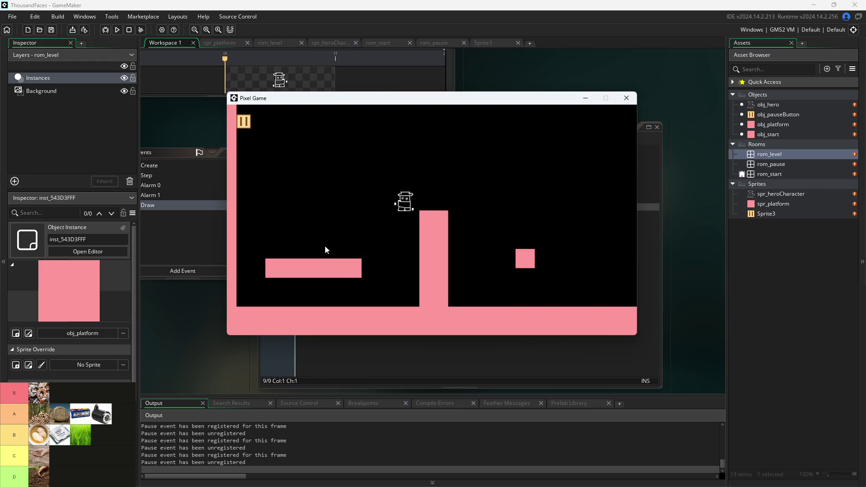
key("Right")
key("Up")
key("Left")
key("Up")
key("Right")
key("Left")
key("Right")
key("Up")
key("Left")
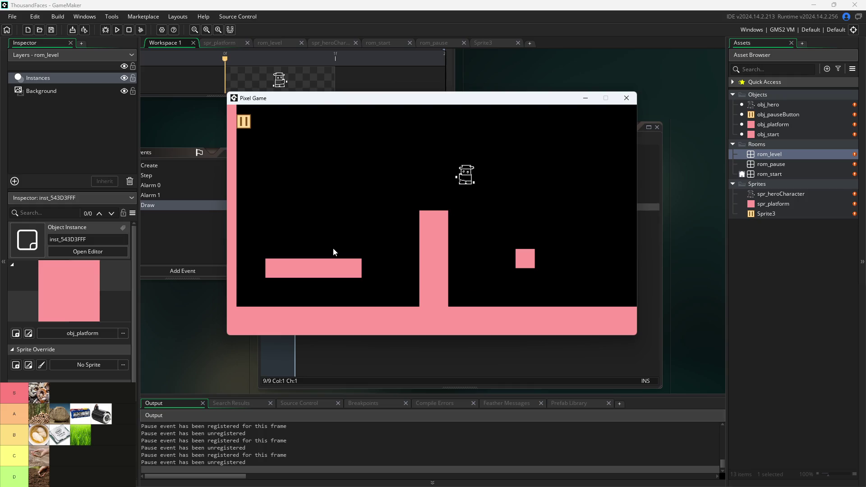
key("Up")
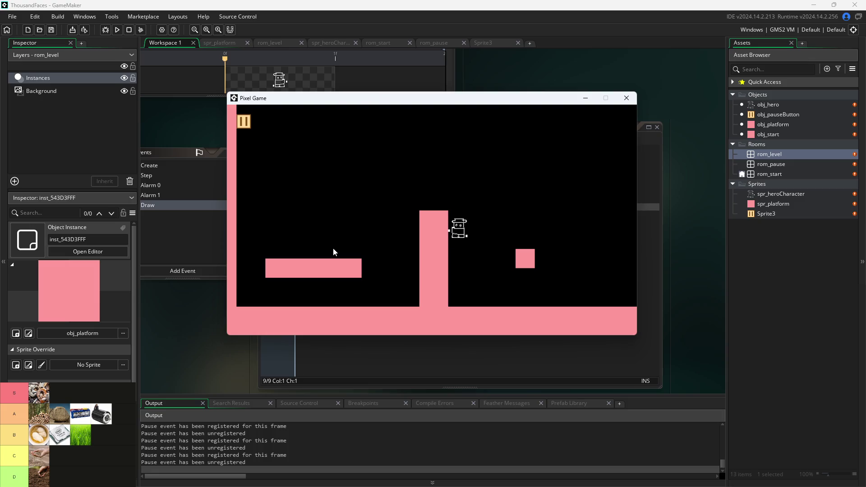
key("Up")
key("Left")
key("Right")
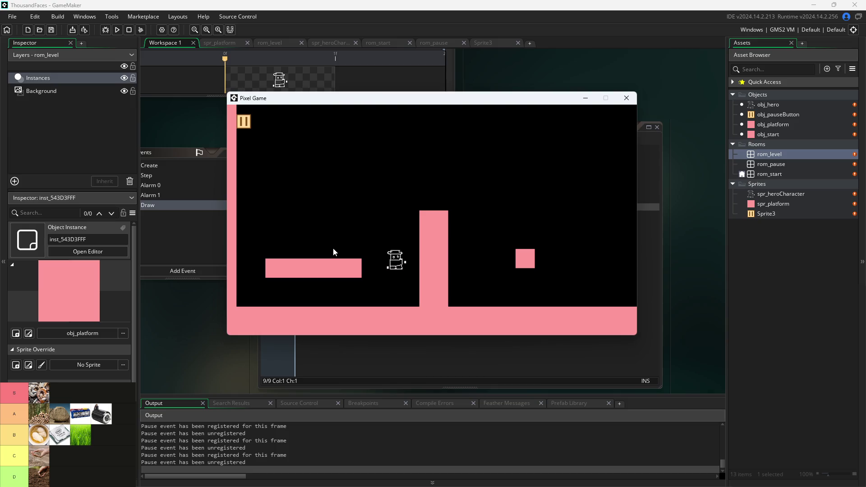
key("Up")
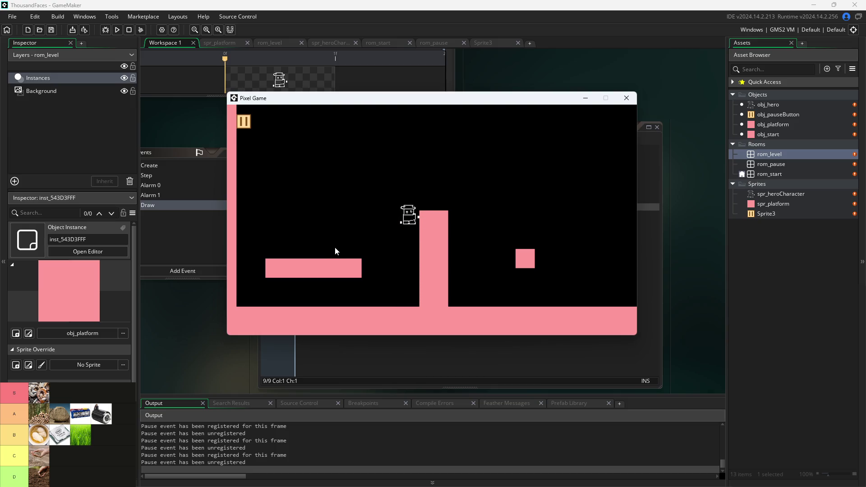
key("Up")
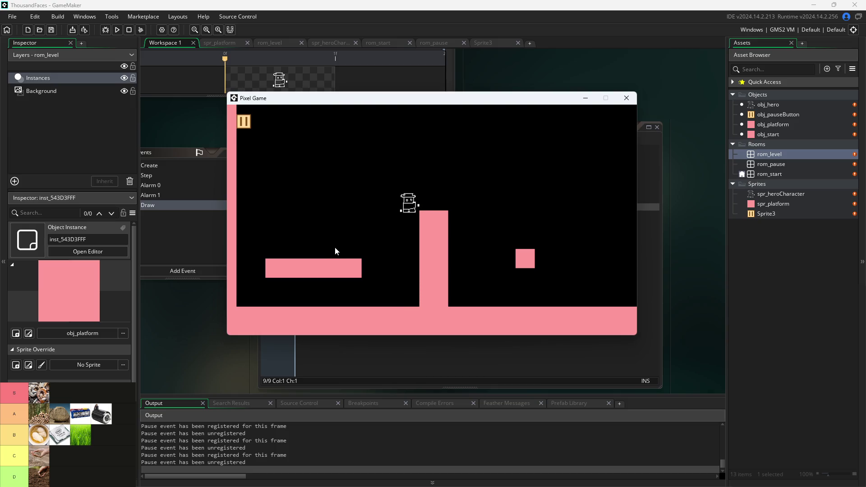
key("Up")
Make a final jump above the tall pink pillar, then close the game window
key("Up")
key("Up")
key("Right")
key("Up")
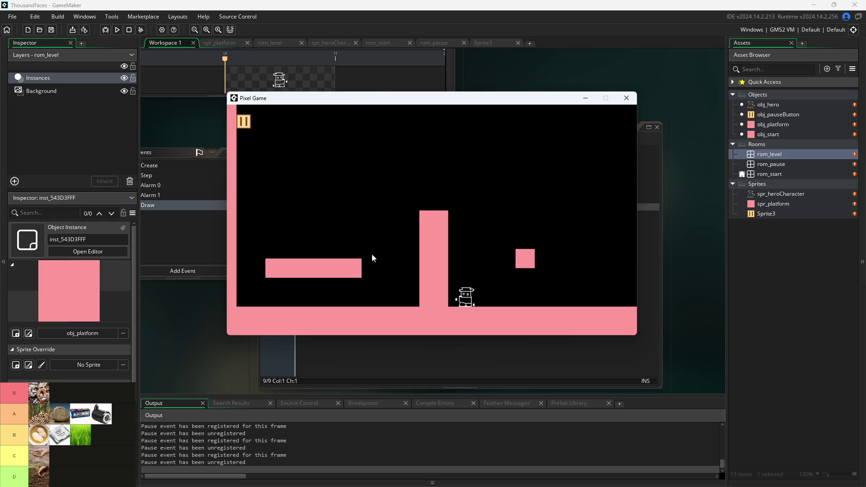
key("Left")
key("Up")
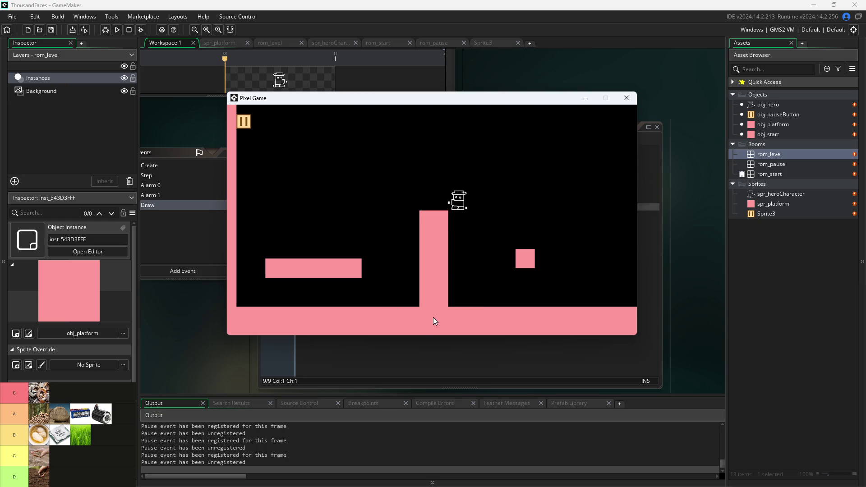
left_click(626, 98)
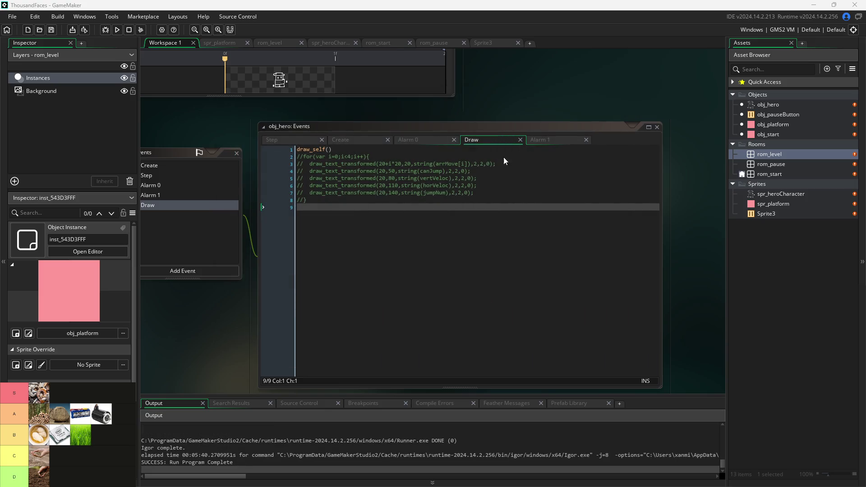
Uncomment the debug text drawing lines 2–8 in obj_hero's Draw event
key("shift+Up")
key("shift+Up")
key("shift+Up")
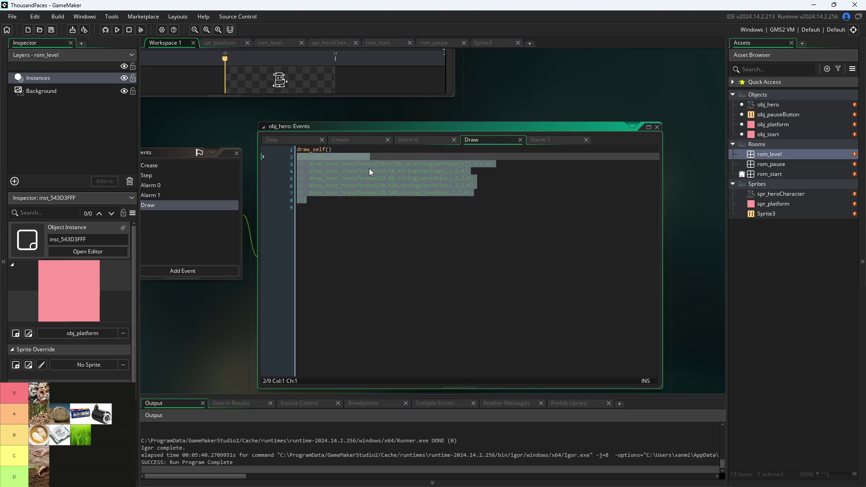
key("ctrl+shift+k")
left_click(373, 153)
Add a blank line after draw_self(), indent the for loop and its body, and delete the stray ()
key("Return")
key("Down")
key("Tab")
key("Down")
key("Tab")
key("Down")
key("Tab")
key("Down")
key("Tab")
key("Down")
key("Tab")
key("Down")
key("Tab")
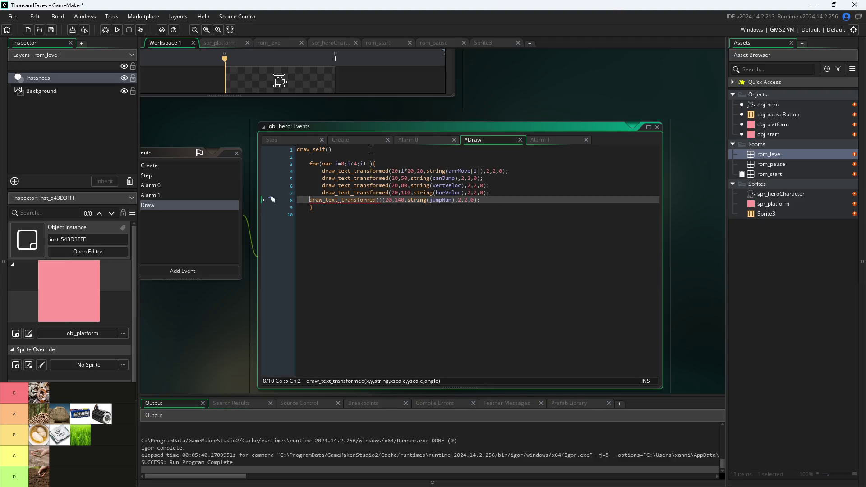
key("Right")
key("Right")
key("Right")
key("Right")
key("BackSpace")
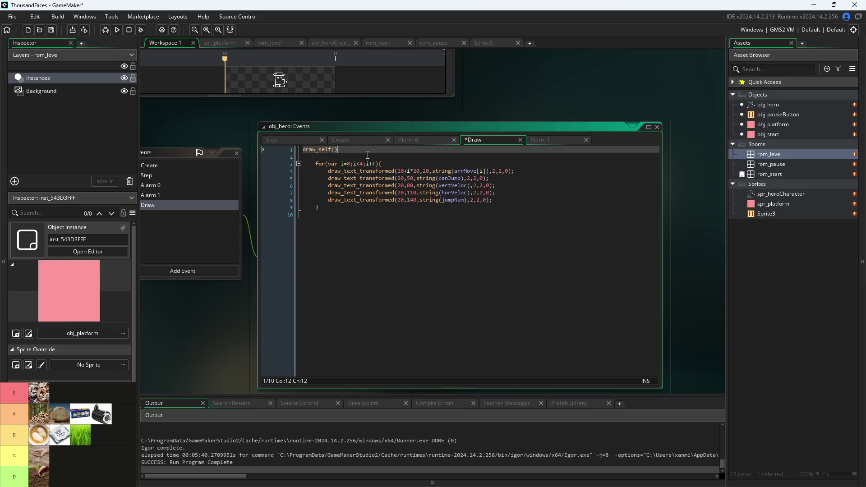
left_click(367, 164)
scroll(445, 115, "down", 5)
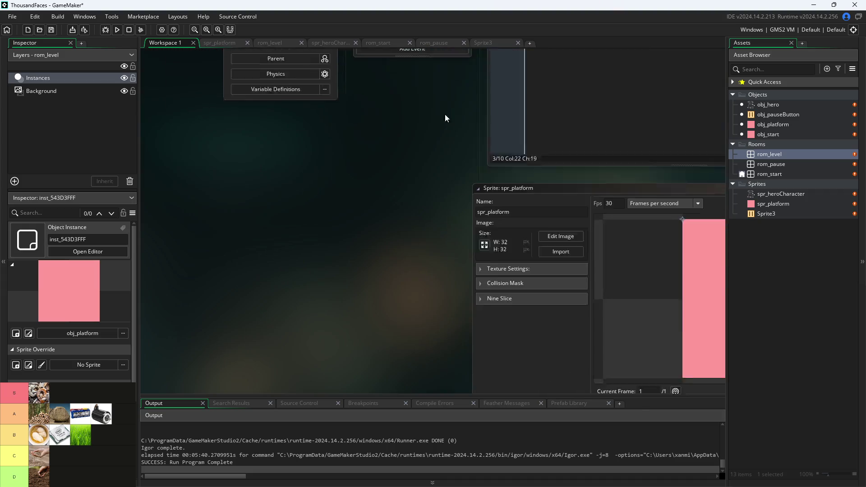
Open obj_pauseButton's events and code
scroll(287, 233, "up", 4)
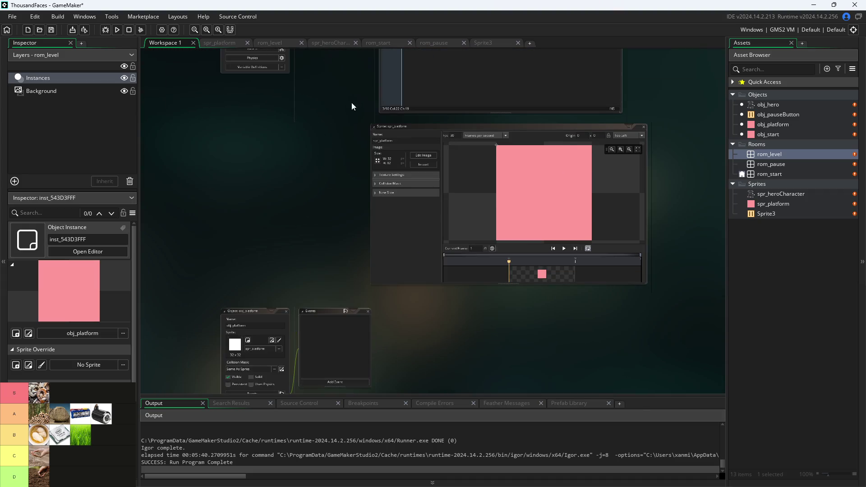
left_click(768, 107)
double_click(769, 114)
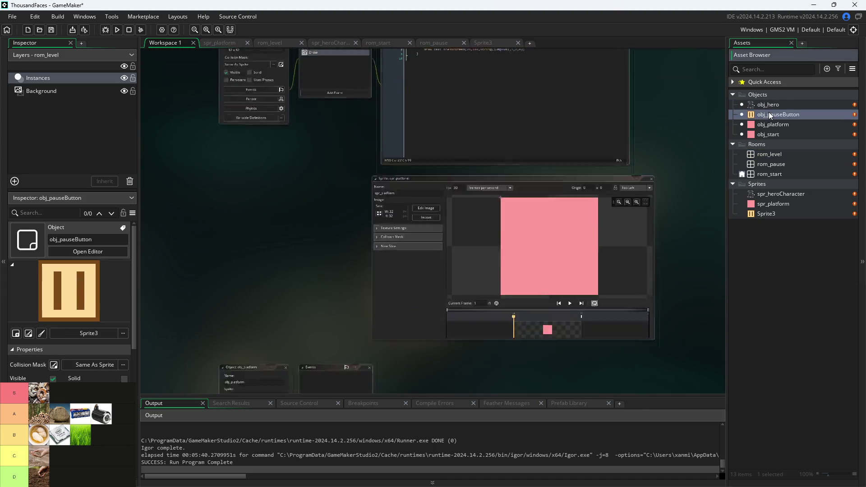
scroll(308, 283, "up", 2)
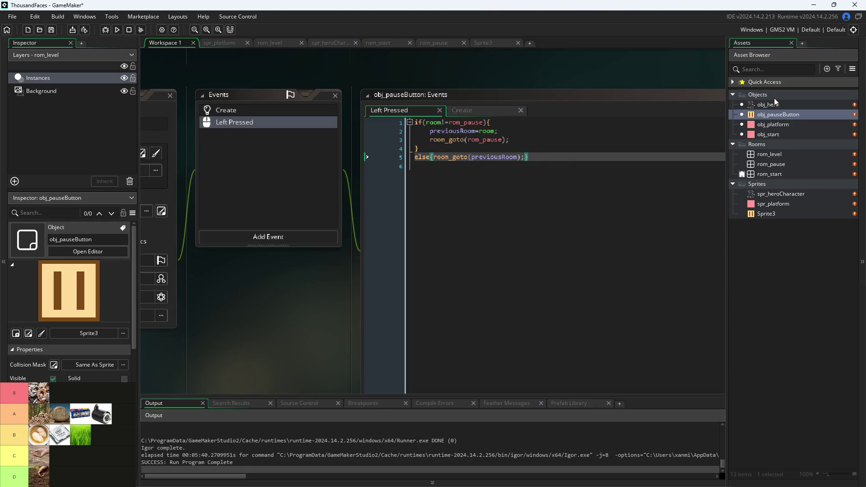
Create a new sprite, Sprite4, in the Sprites group and resize it to 16×16 pixels
right_click(794, 185)
mouse_move(765, 186)
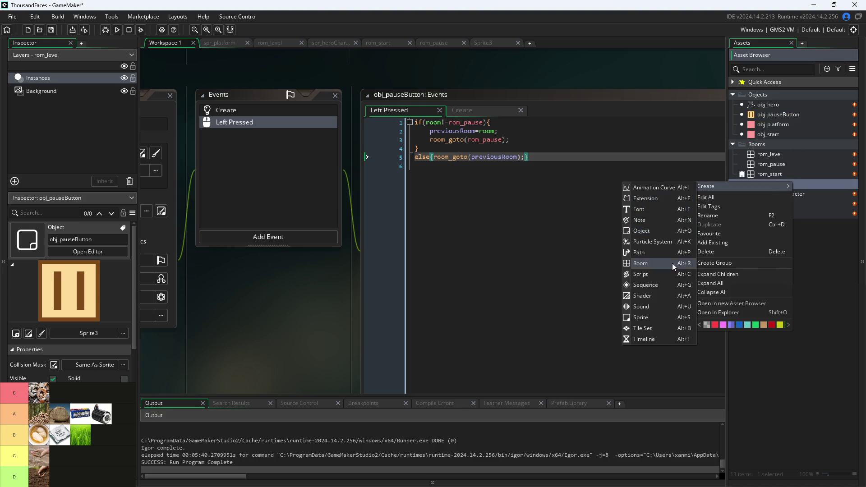
left_click(670, 316)
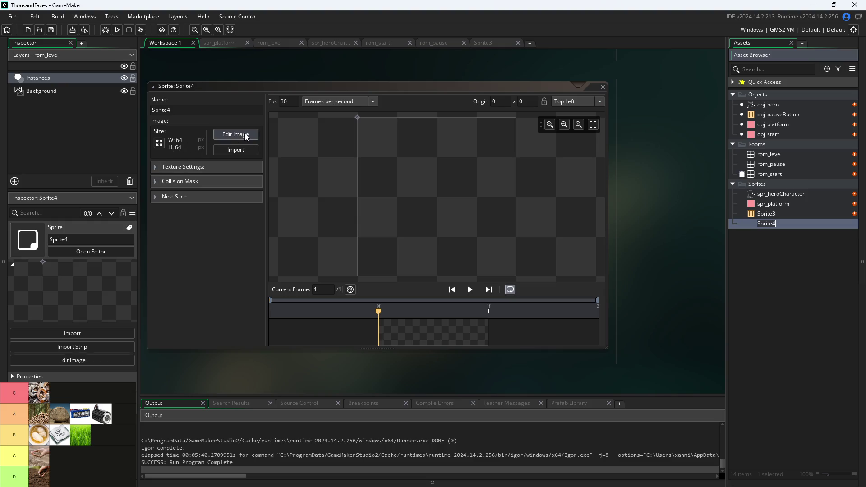
left_click(162, 143)
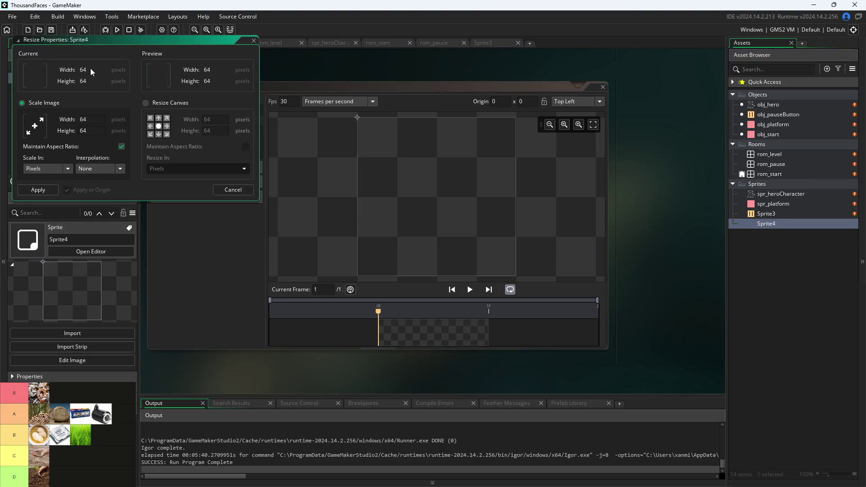
left_click_drag(92, 120, 41, 126)
type("6")
key("Return")
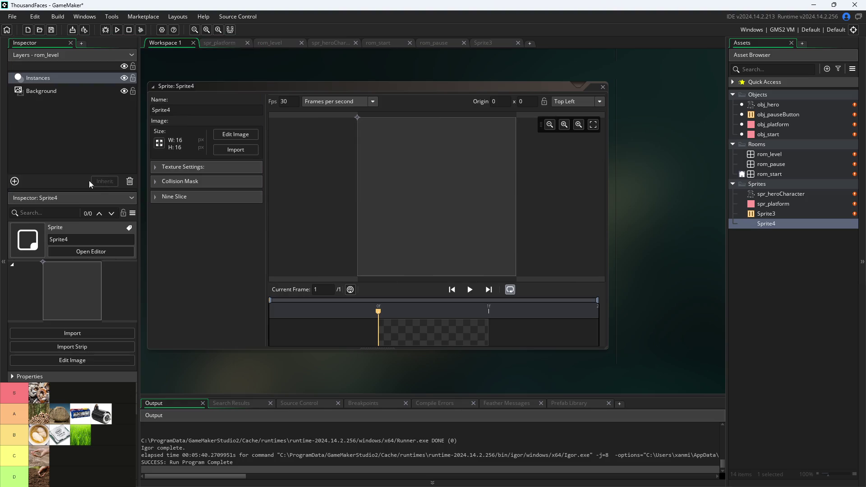
left_click(229, 134)
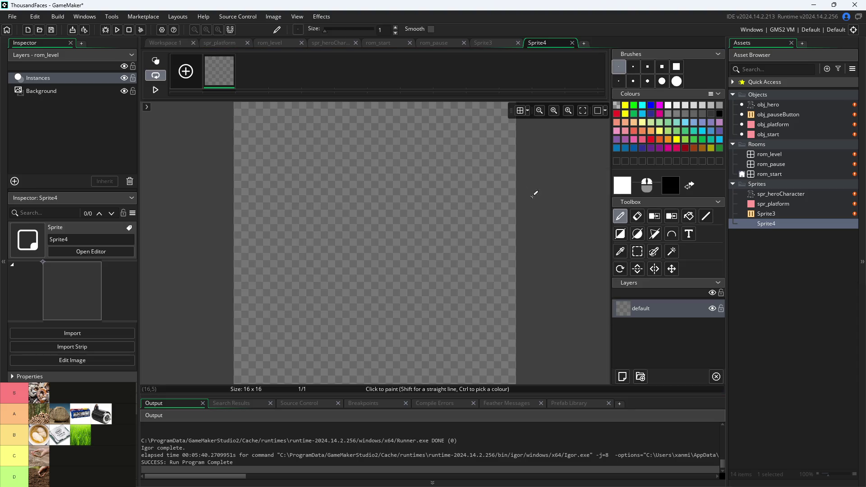
Bring up Sprite3's pause icon in the image editor, undoing a stray pixel on Sprite4
left_click(765, 215)
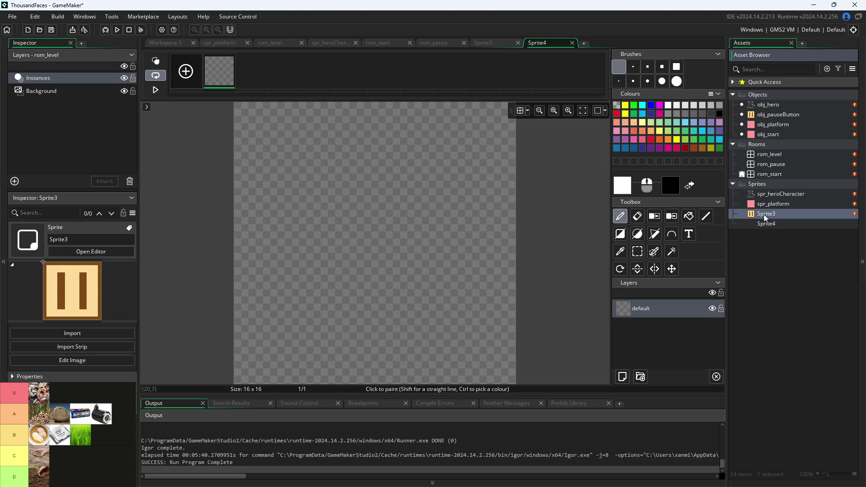
left_click(436, 216)
key("ctrl+z")
left_click(480, 43)
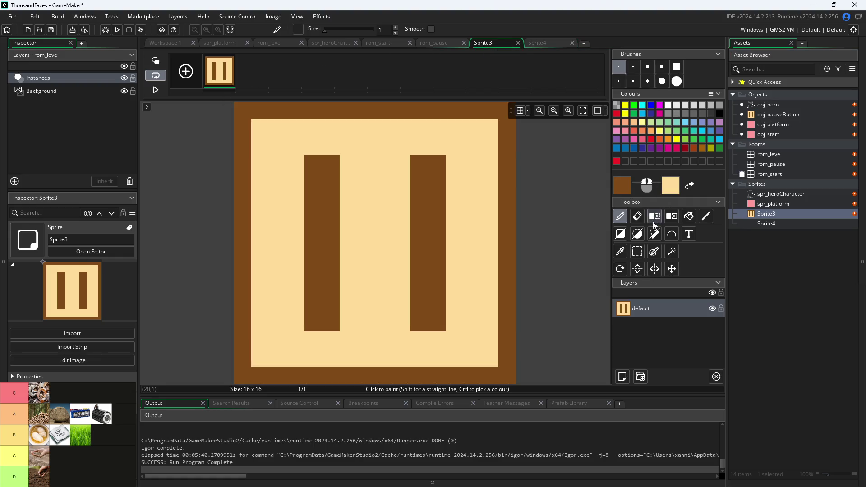
Eyedrop the pause icon's colours and store brown 7F4B17 as a custom colour
left_click(621, 252)
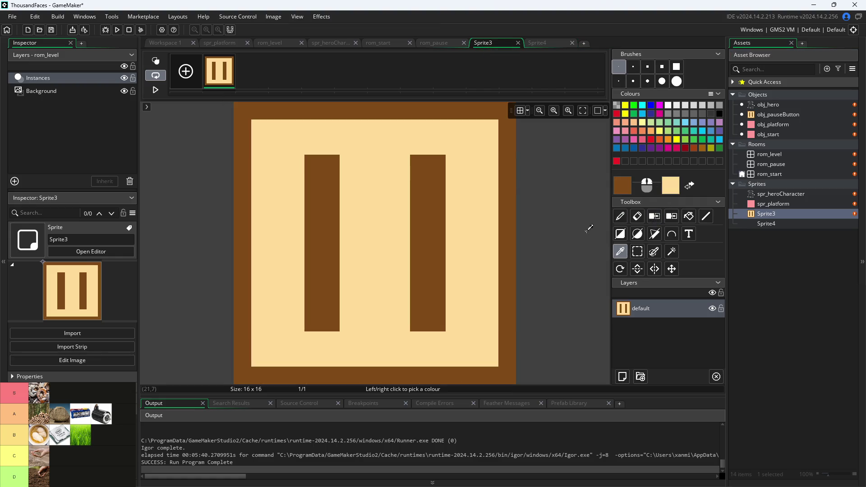
left_click(628, 186)
left_click(309, 242)
left_click(296, 237)
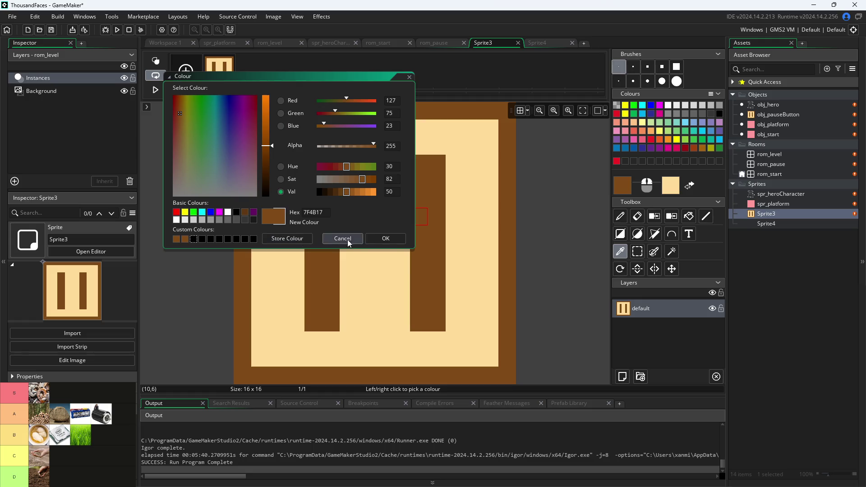
left_click(386, 239)
left_click(671, 187)
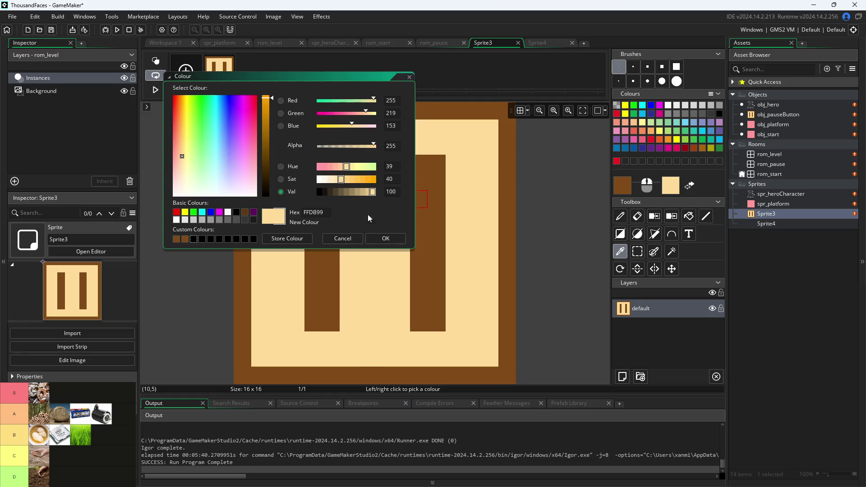
left_click(185, 240)
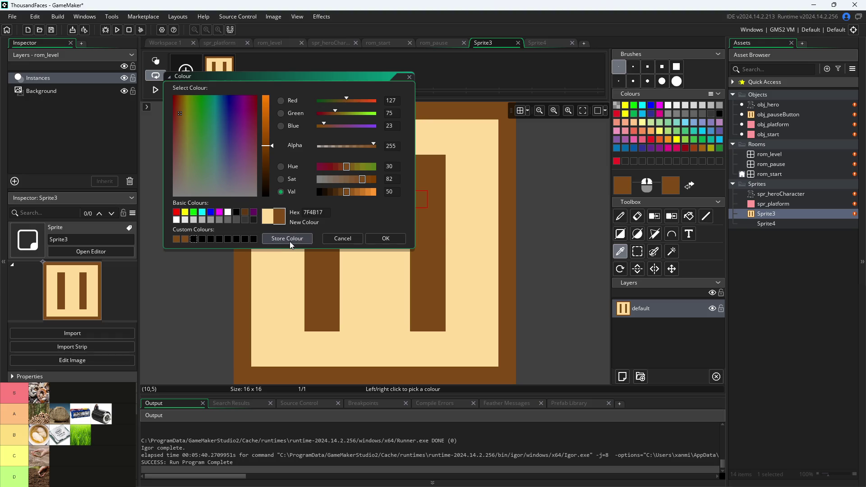
left_click(347, 238)
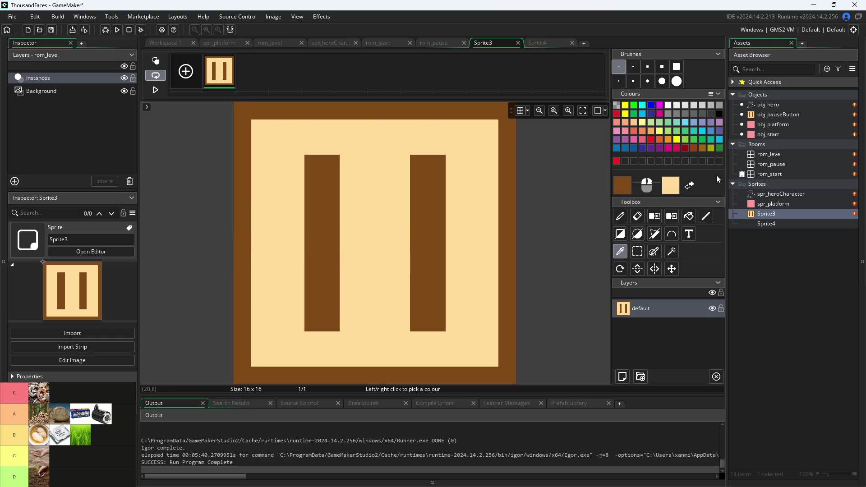
left_click(669, 186)
left_click(287, 240)
left_click(409, 78)
Set Sprite4's primary drawing colour to the stored brown
left_click(555, 43)
left_click(623, 185)
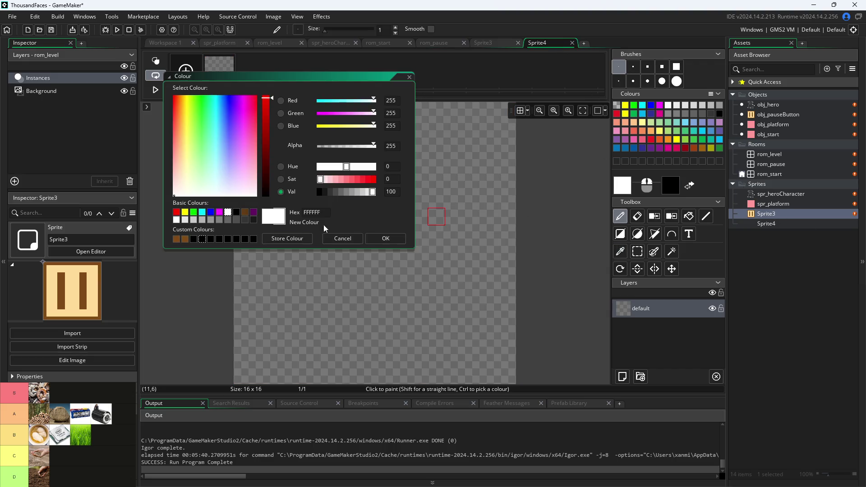
left_click(185, 239)
left_click(667, 187)
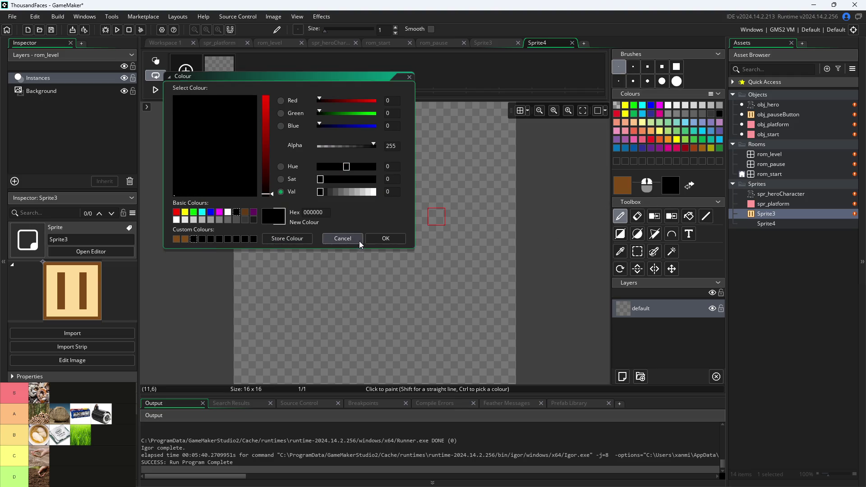
left_click(359, 241)
Back in Sprite3, store the light tan FFDB99 as a custom colour
left_click(485, 42)
left_click(621, 251)
left_click(667, 186)
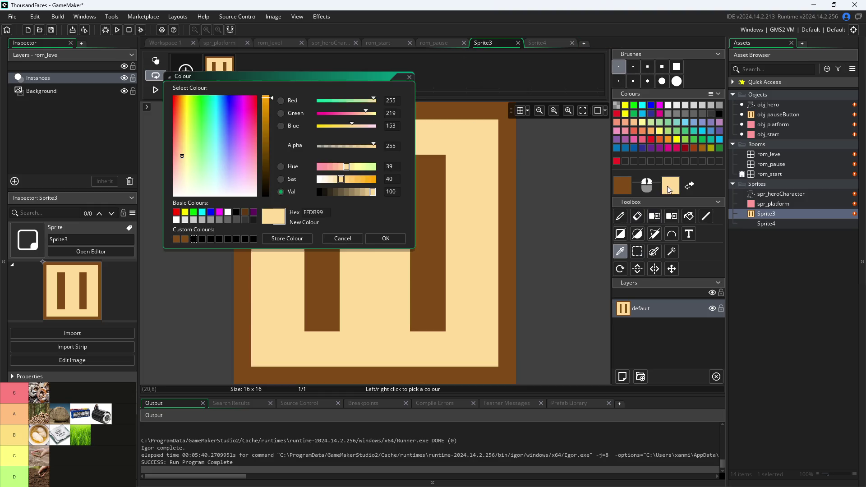
left_click(287, 240)
left_click(386, 238)
left_click(541, 43)
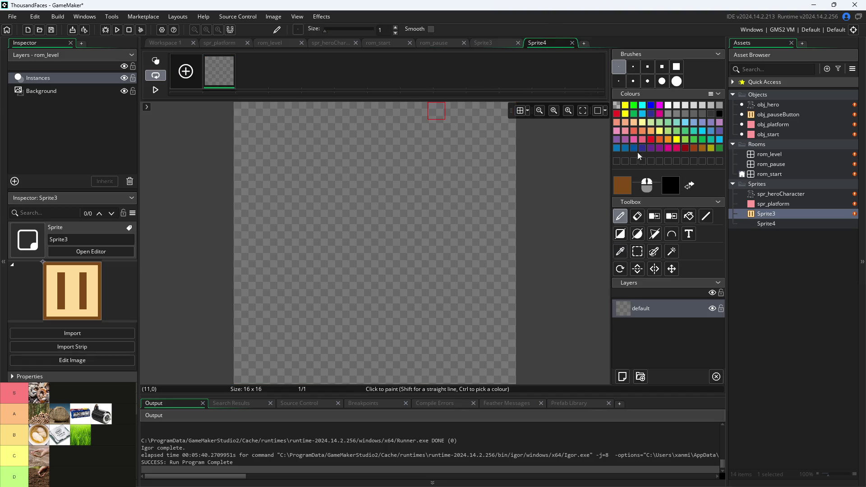
Make the stored light tan the secondary colour and fill the whole canvas brown
left_click(669, 187)
left_click(194, 239)
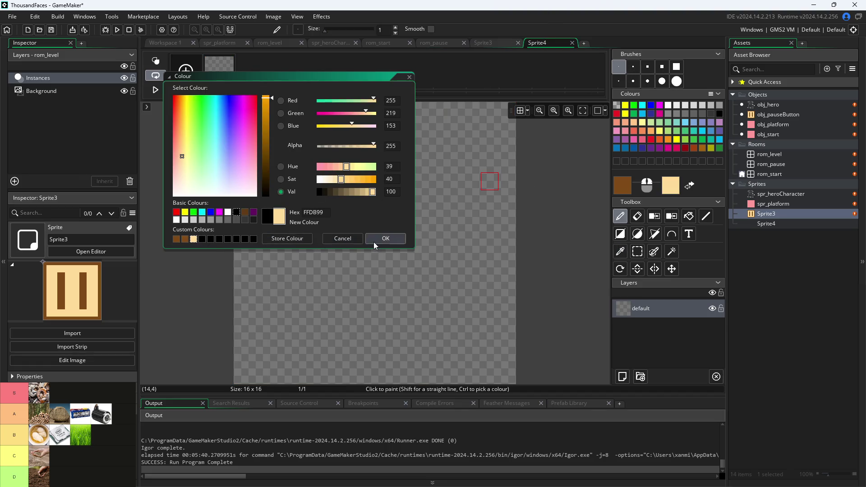
left_click(386, 238)
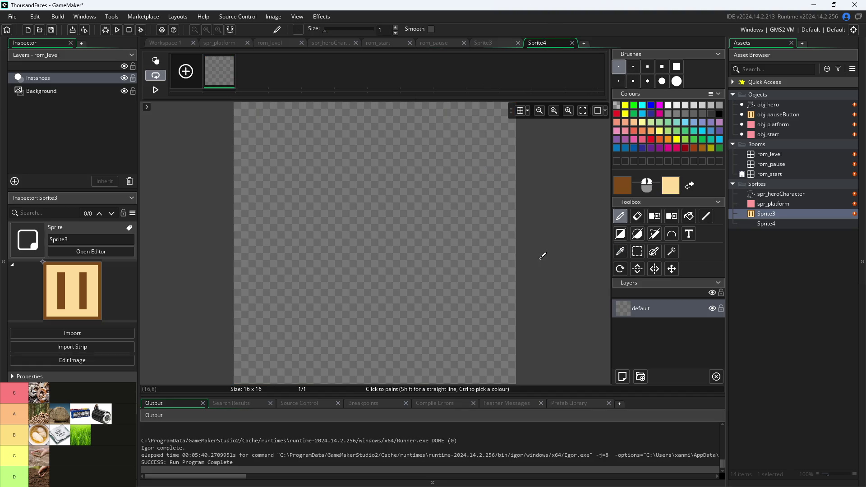
left_click(689, 216)
left_click(330, 209)
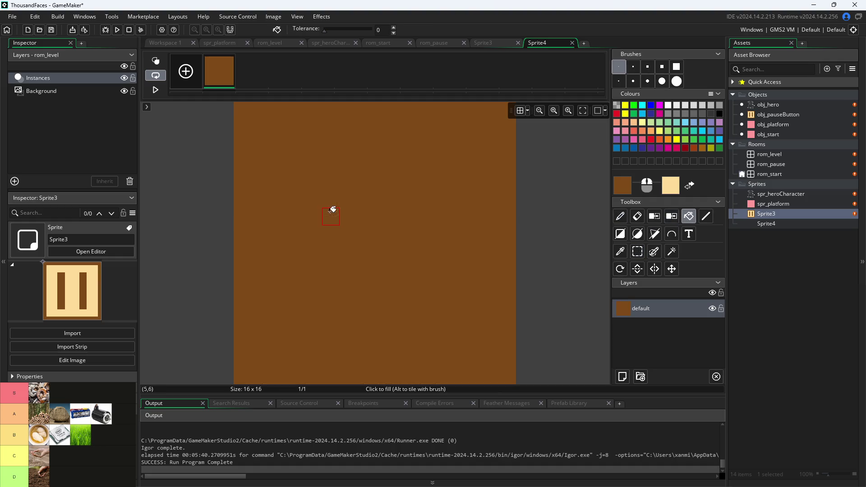
Darken the brown to 663C12 and draw a filled rectangle inset one pixel from the edges
left_click(621, 189)
left_click(340, 191)
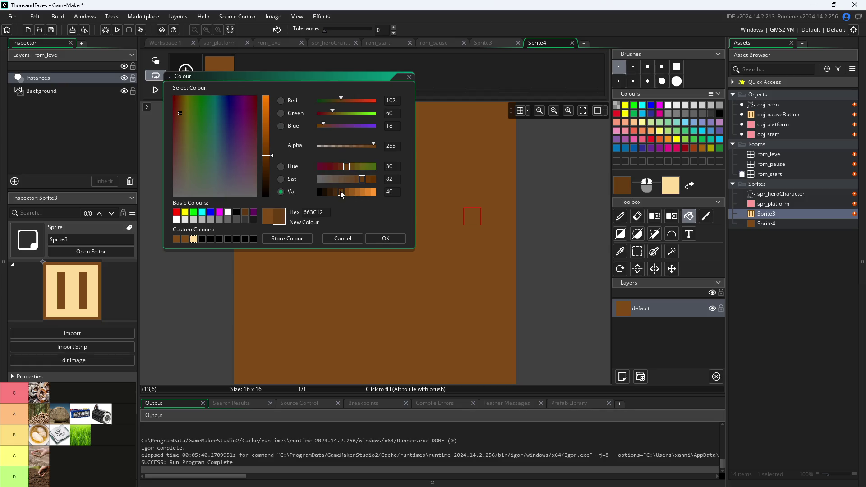
left_click(385, 240)
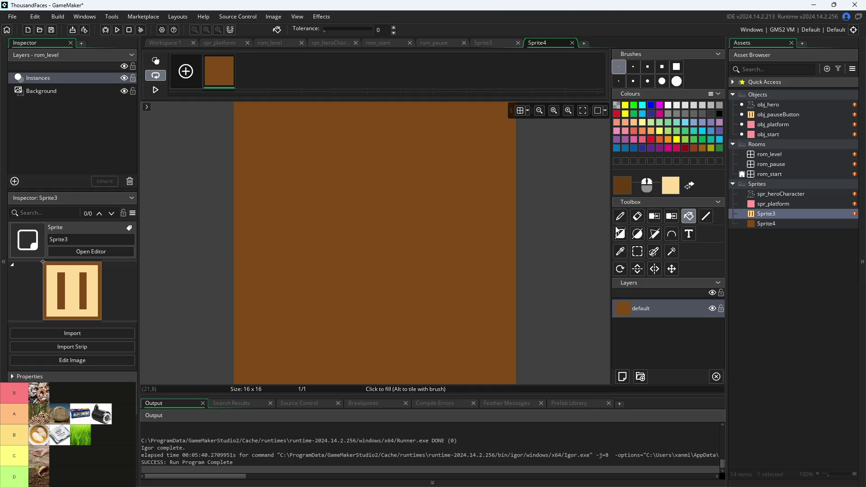
left_click(620, 234)
mouse_move(257, 130)
left_mouse_down()
mouse_move(336, 230)
mouse_move(460, 347)
mouse_move(485, 356)
left_mouse_up()
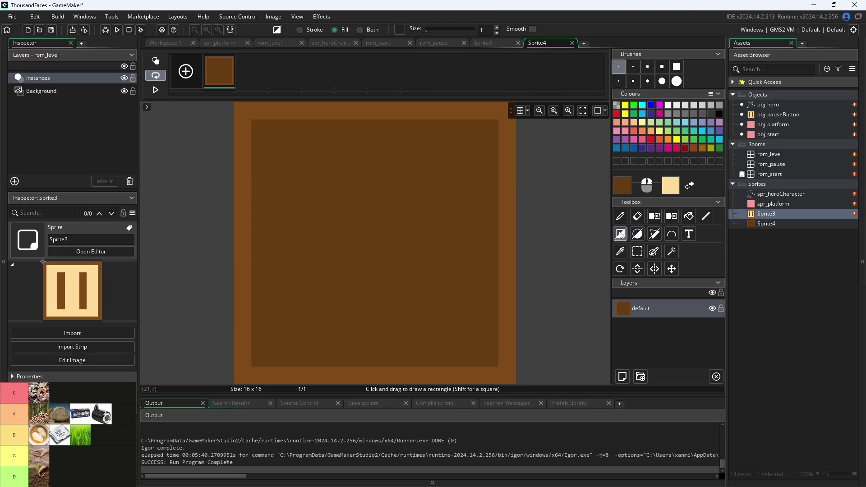
Darken the brown further and begin plotting a staircase shadow polygon on the lower right
left_click(654, 234)
left_click(622, 185)
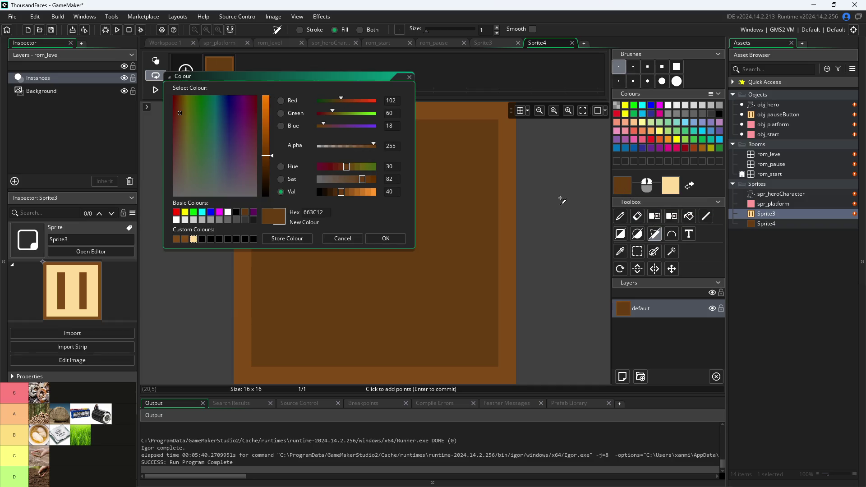
left_click_drag(343, 190, 335, 191)
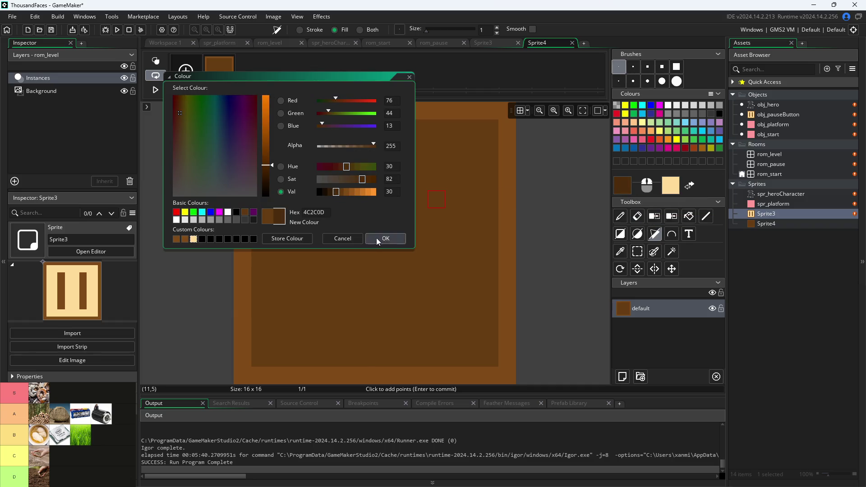
left_click(379, 237)
left_click(487, 359)
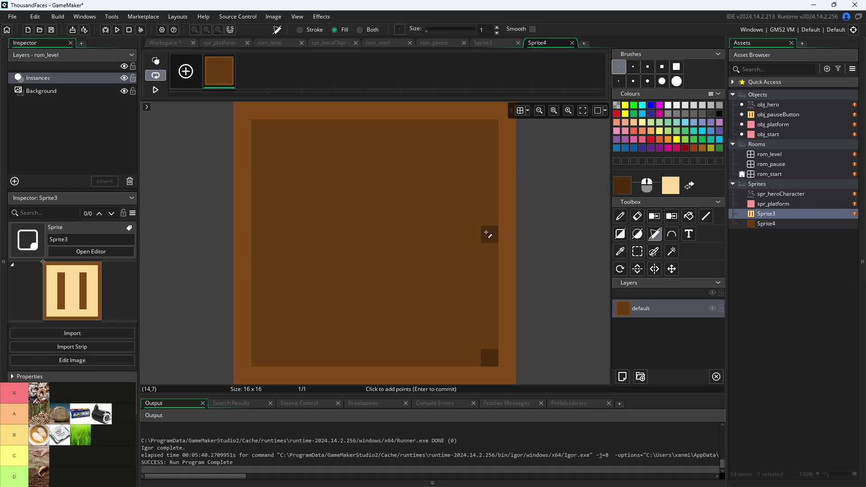
left_click(488, 234)
left_click(451, 294)
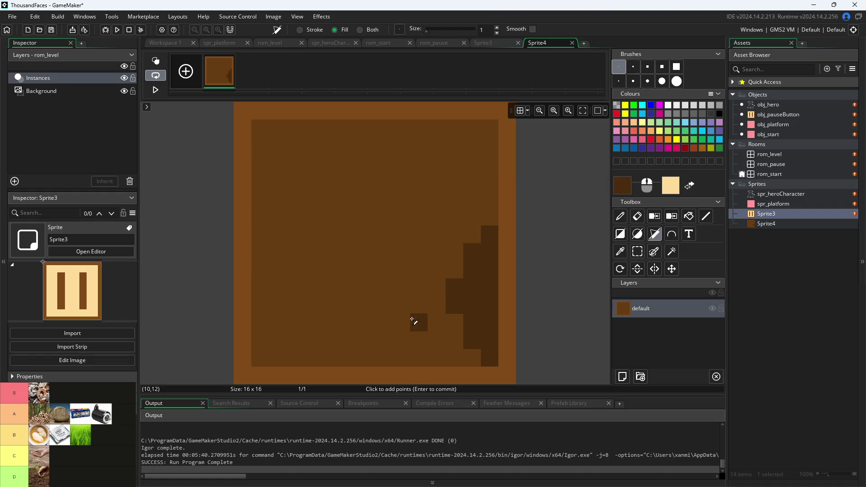
left_click(414, 319)
left_click(377, 340)
left_click(352, 355)
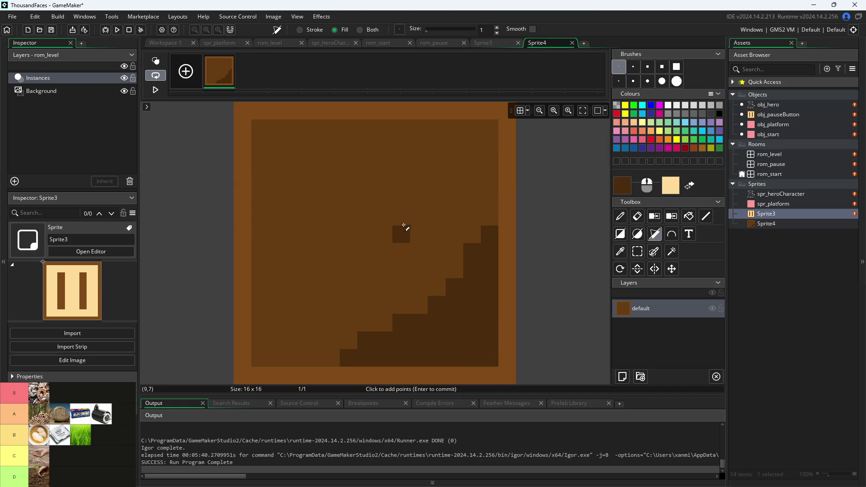
Keep dark brown 4C2C0D, close the shape, then discard the unfinished polygon at the commit prompt
left_click(621, 191)
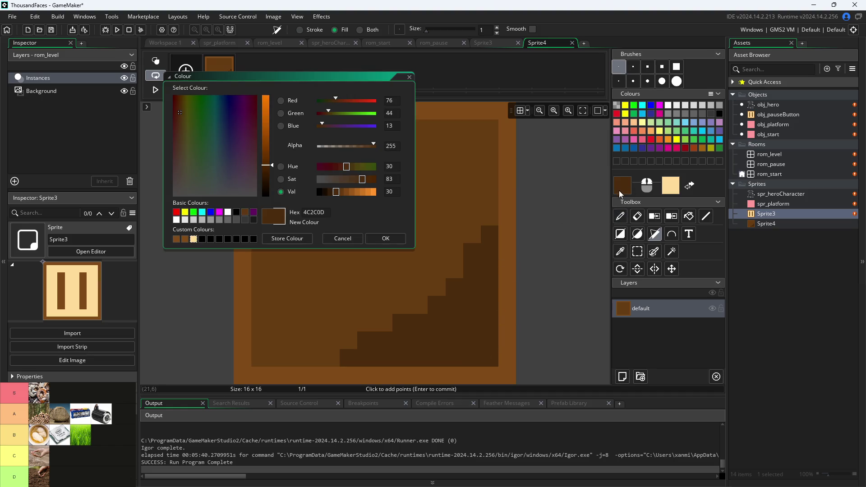
left_click(383, 238)
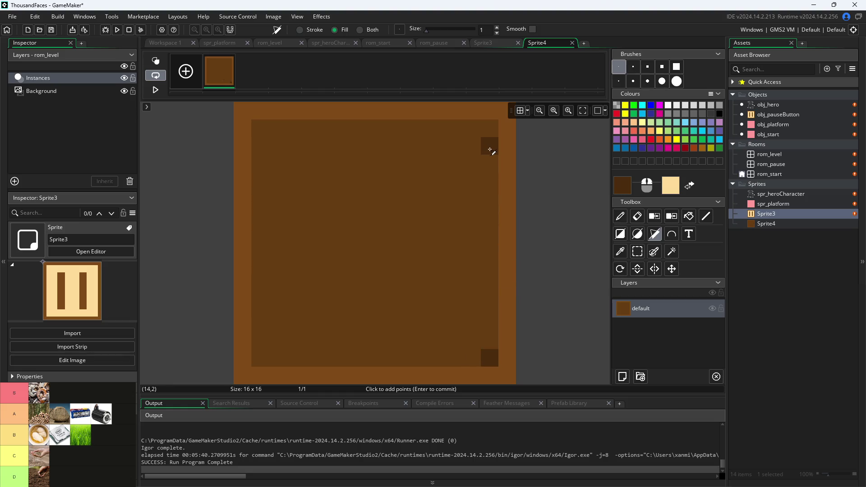
left_click(489, 145)
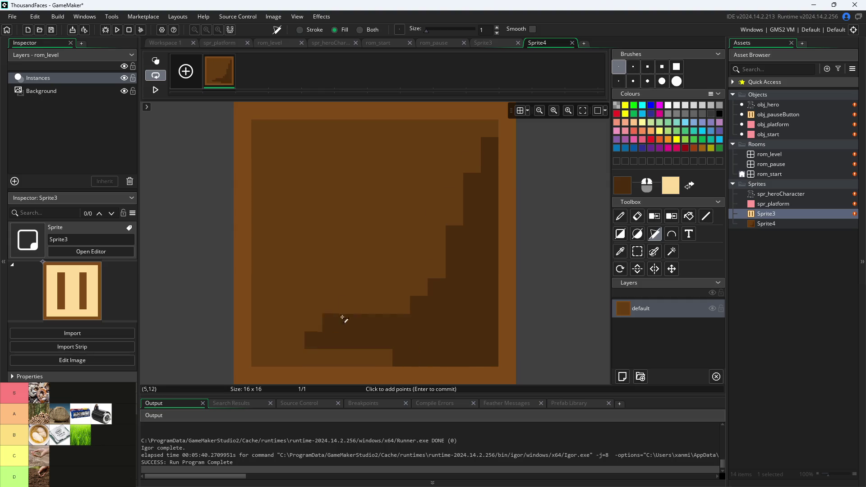
left_click(263, 360)
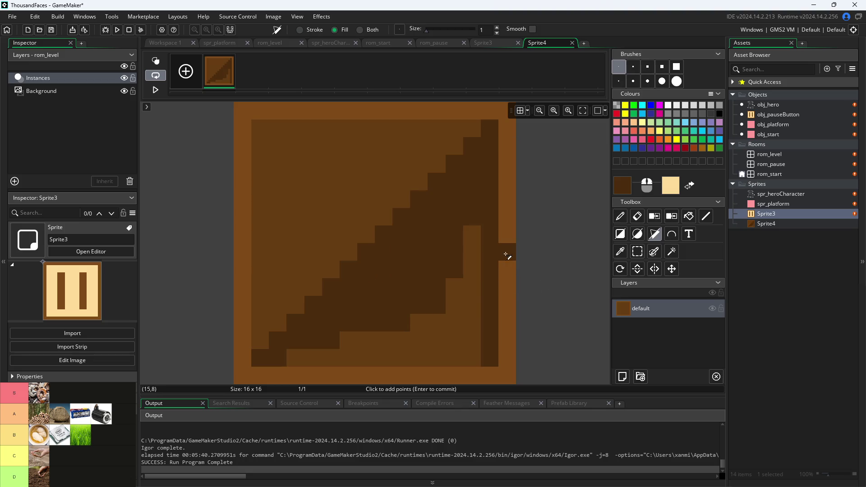
left_click(620, 216)
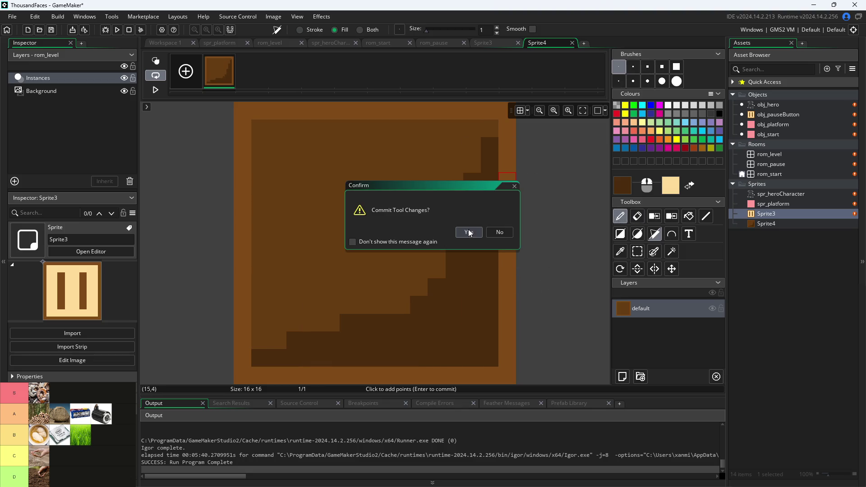
left_click(490, 232)
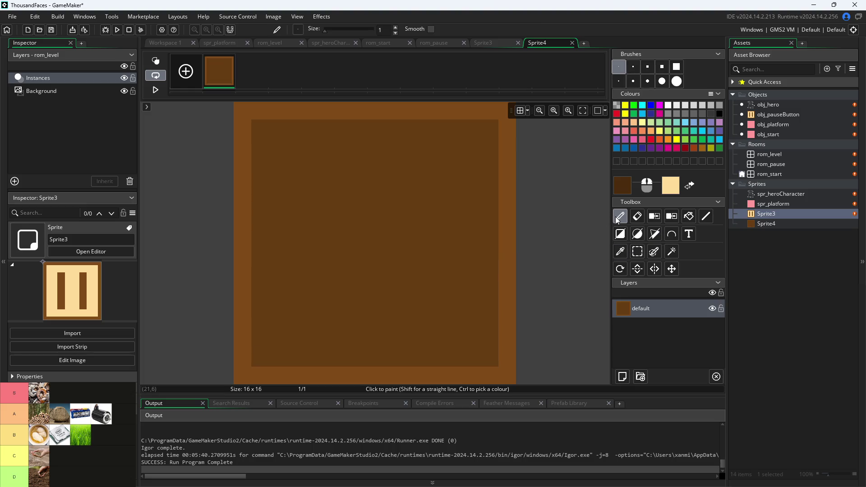
Draw a filled dark brown polygon from the top-right down to the bottom-left corner and commit it
left_click(659, 235)
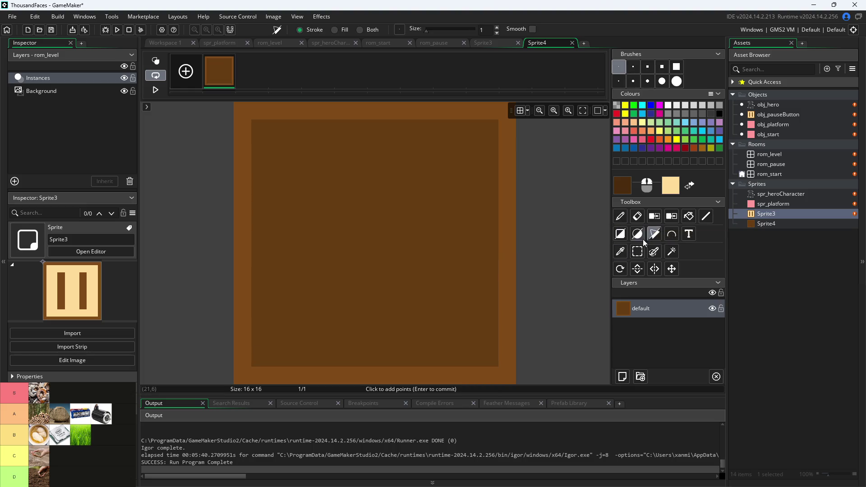
left_click(489, 357)
left_click(491, 140)
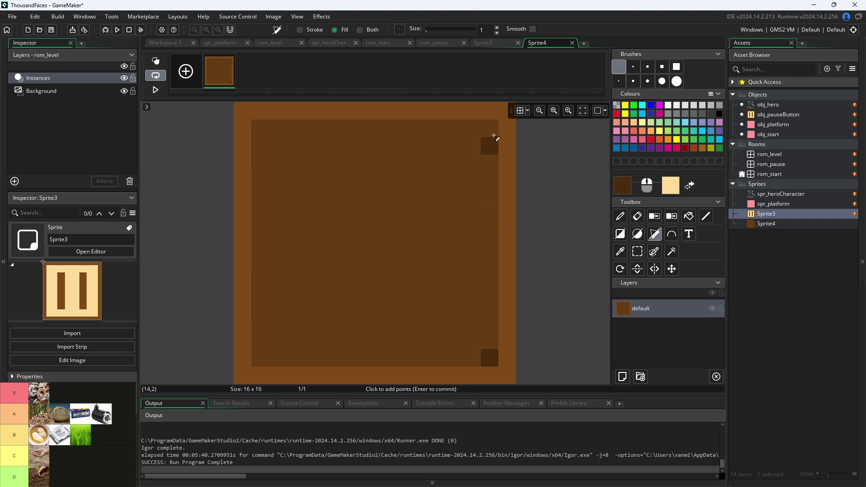
left_click(386, 320)
left_click(261, 359)
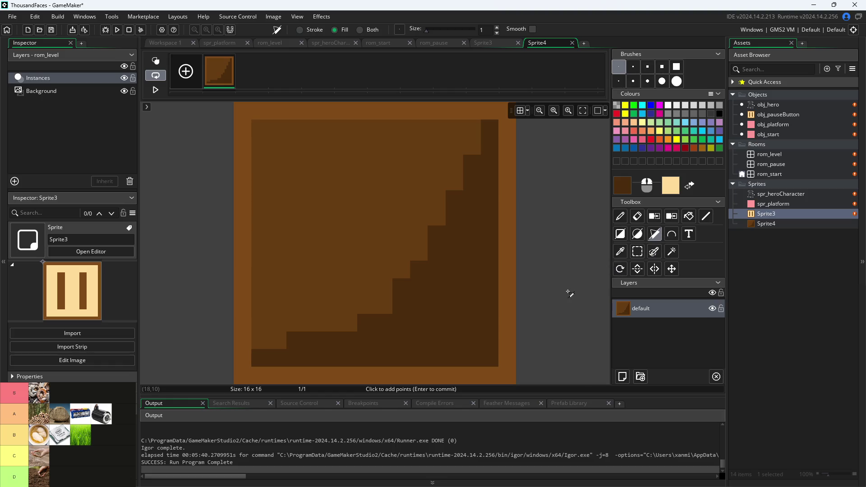
left_click(619, 216)
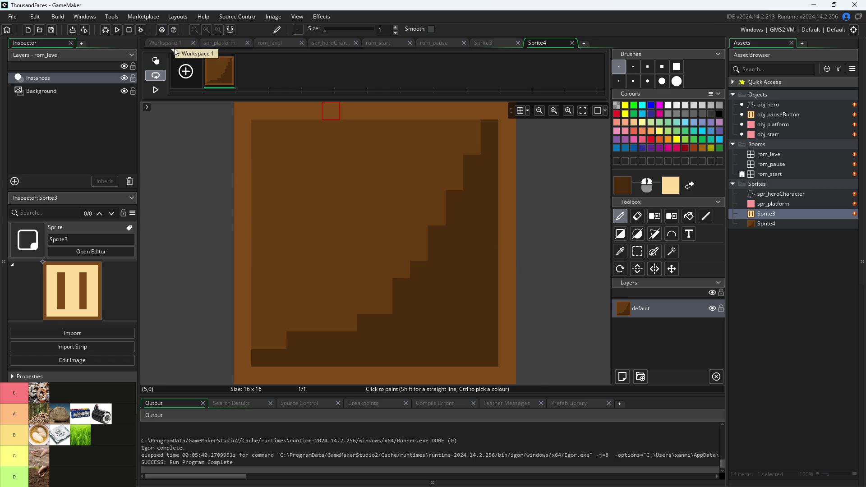
left_click(758, 224)
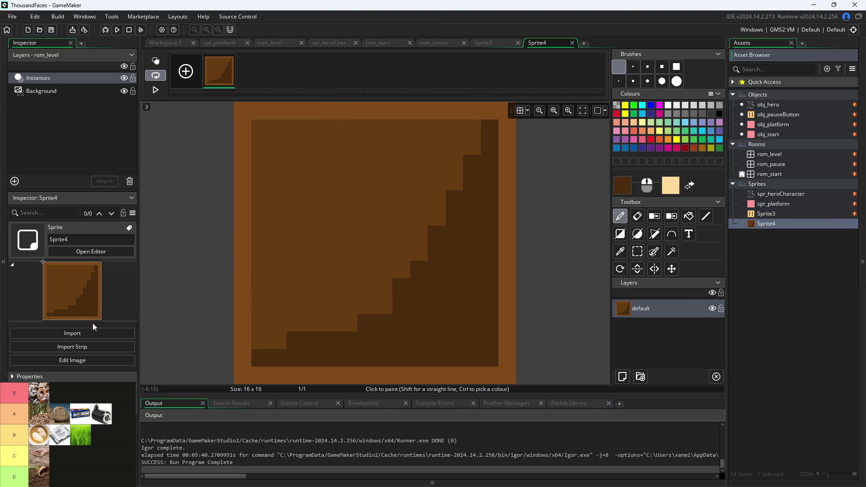
Duplicate Sprite4's frame into a second frame and select it
right_click(774, 223)
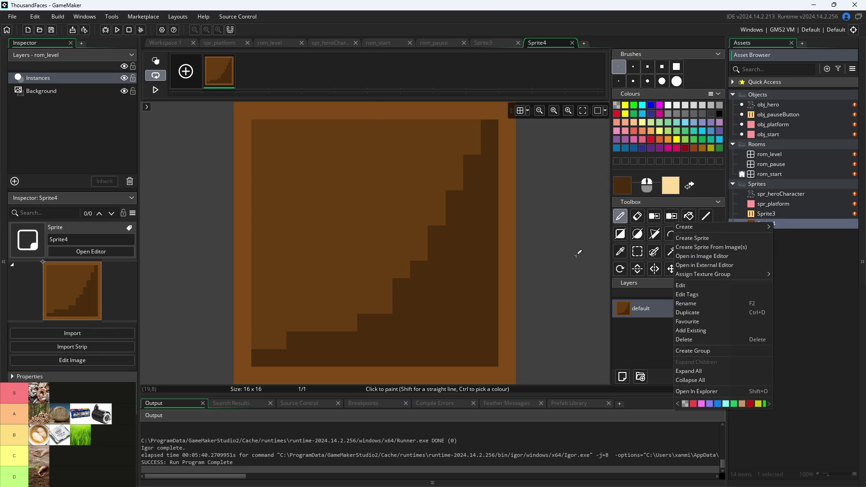
right_click(208, 66)
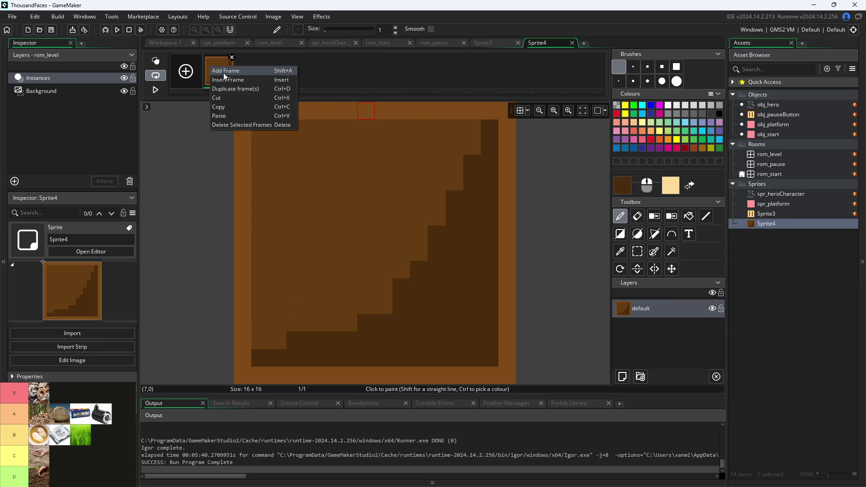
left_click(247, 84)
left_click(245, 64)
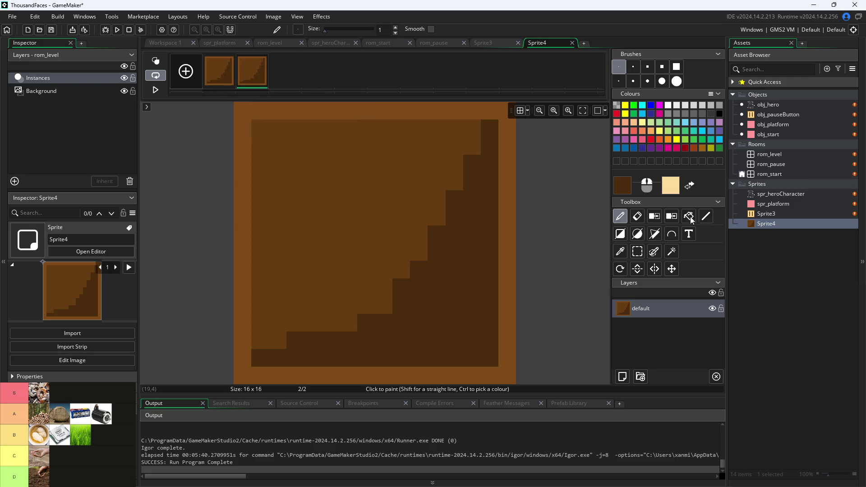
Set the drawing colour to a darker green 00B200
left_click(620, 189)
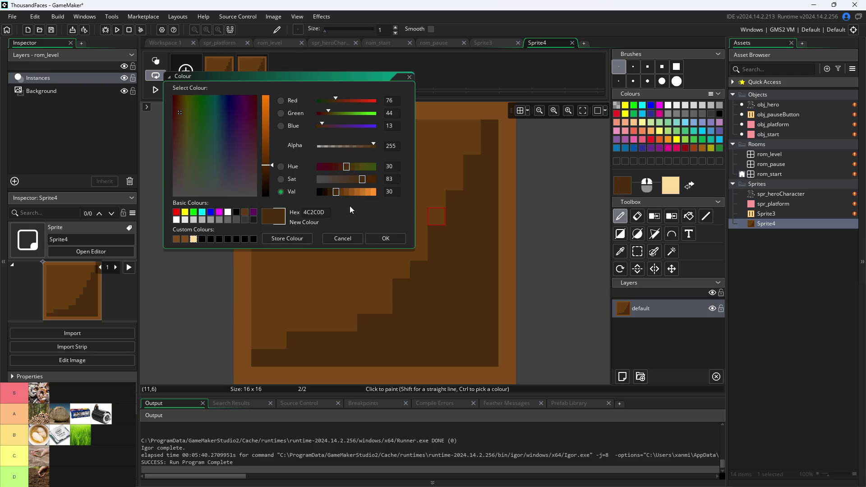
left_click(343, 238)
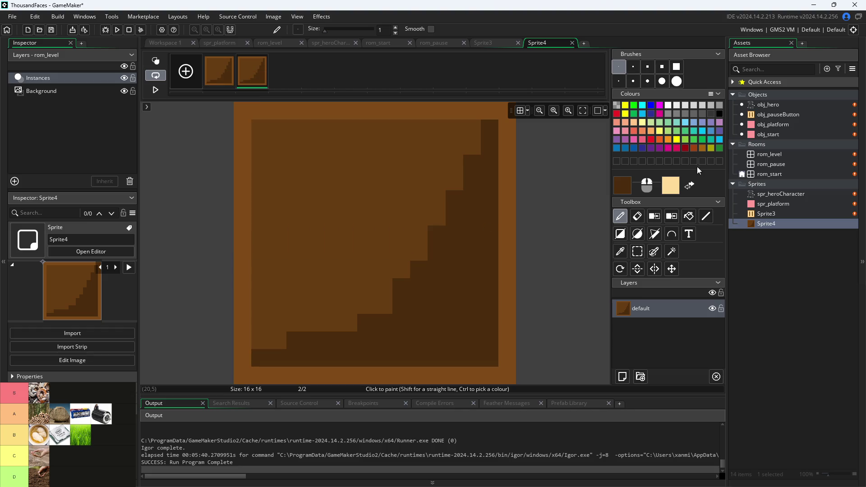
left_click(634, 107)
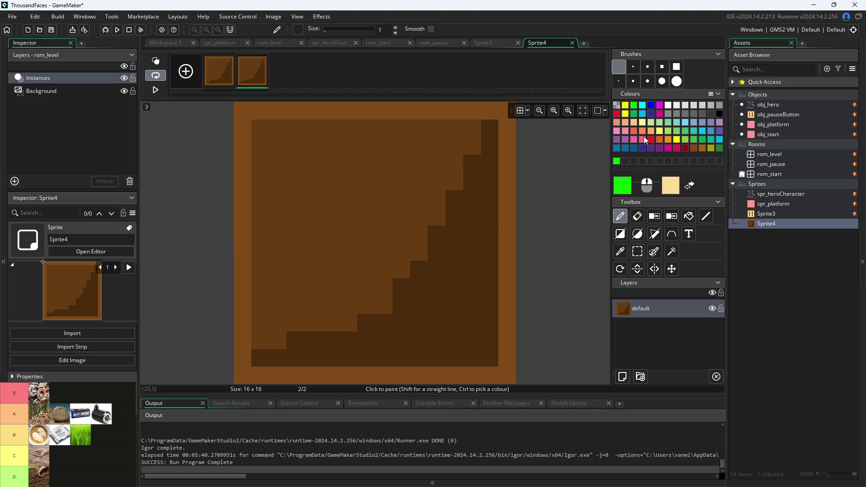
left_click(633, 113)
left_click(616, 189)
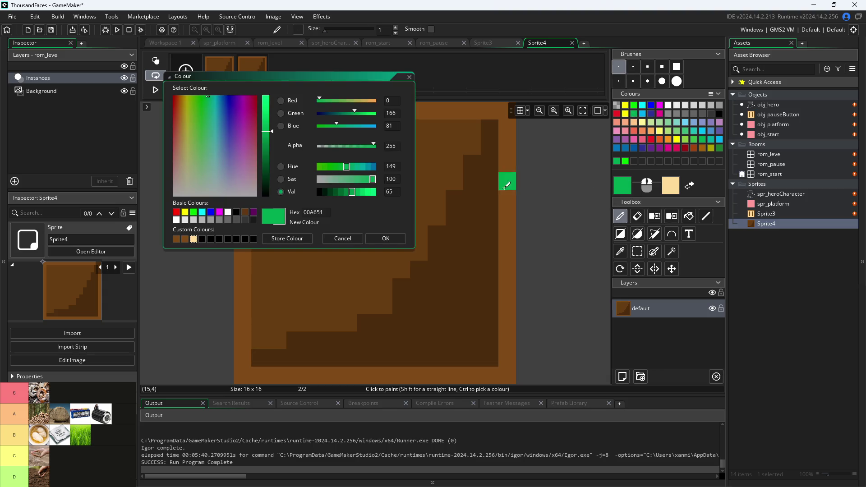
left_click(634, 107)
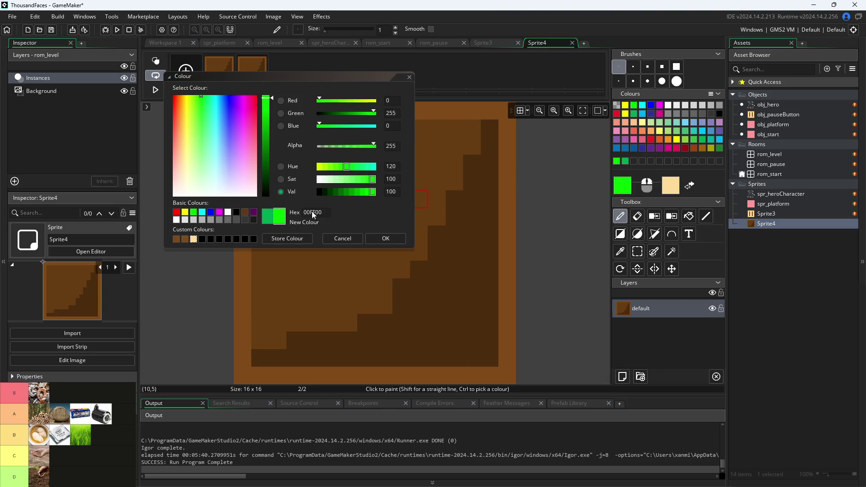
left_click_drag(348, 192, 356, 193)
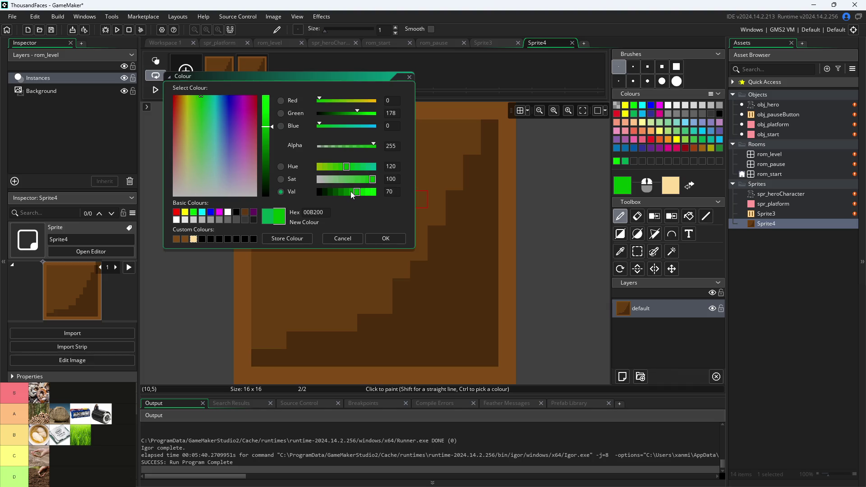
left_click(384, 238)
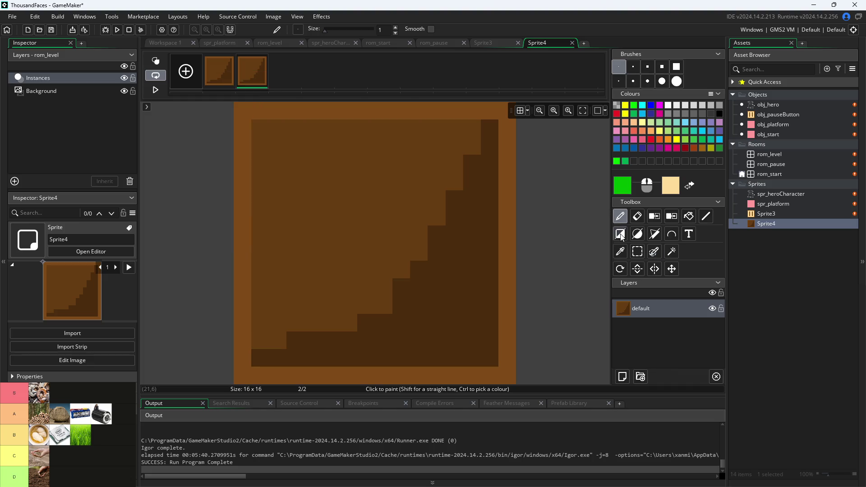
Draw a thick green check mark with a short left stroke and long right stroke
left_click_drag(268, 270, 321, 333)
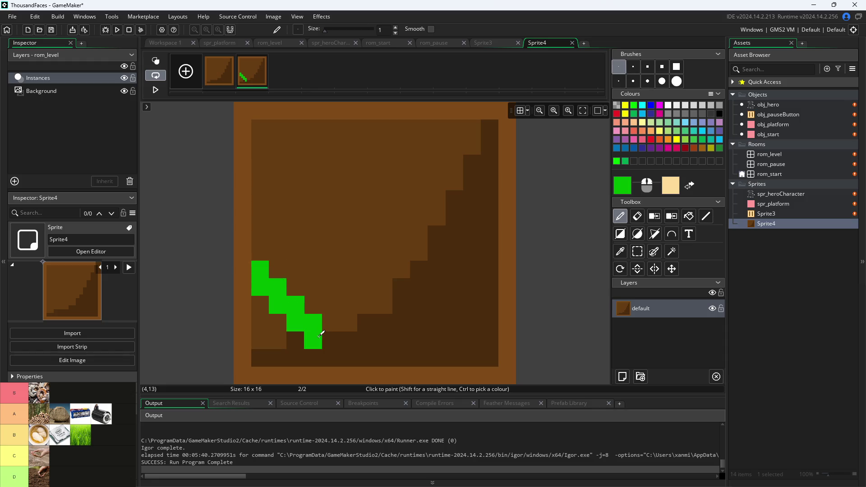
left_click(706, 217)
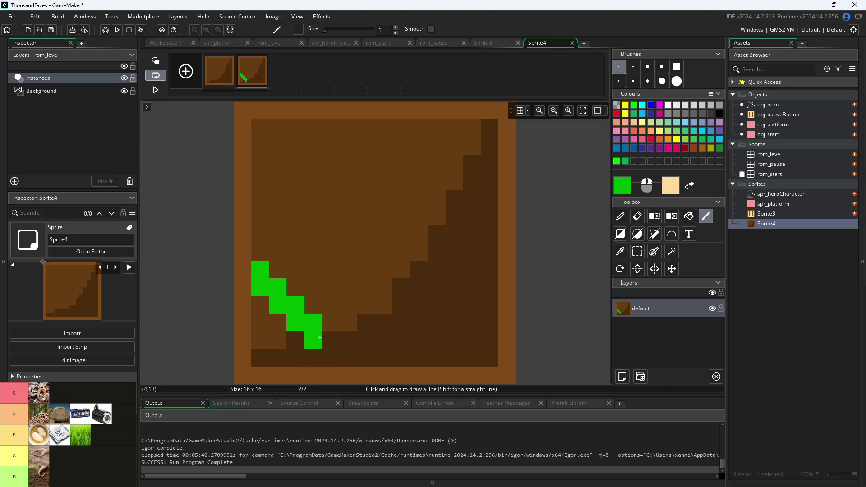
left_click(471, 146)
mouse_move(313, 340)
left_mouse_down()
mouse_move(487, 141)
mouse_move(483, 159)
left_mouse_up()
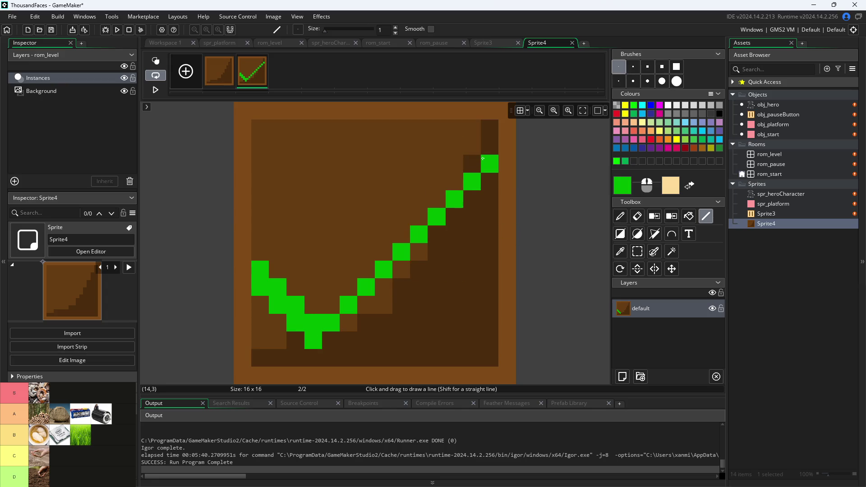
mouse_move(317, 341)
left_mouse_down()
mouse_move(332, 339)
mouse_move(509, 161)
left_mouse_up()
key("ctrl+z")
key("ctrl+y")
mouse_move(499, 171)
left_mouse_down()
mouse_move(422, 213)
mouse_move(331, 317)
left_mouse_up()
mouse_move(337, 306)
left_mouse_down()
mouse_move(313, 305)
mouse_move(277, 270)
left_mouse_up()
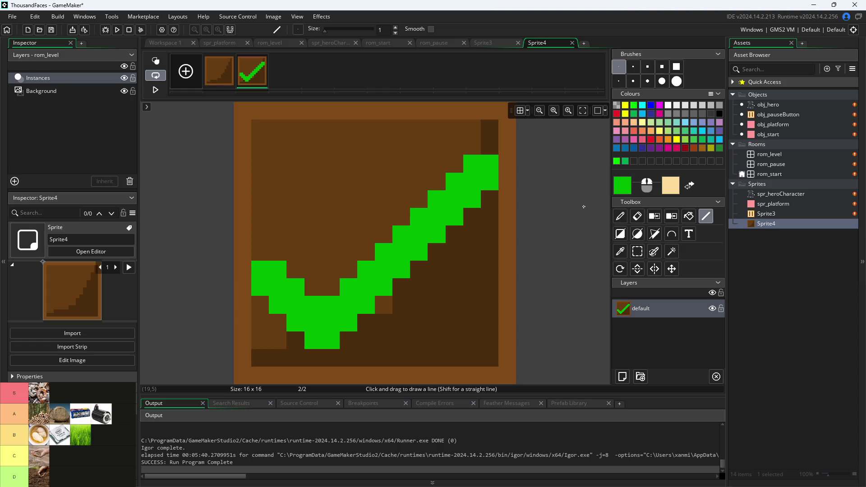
left_click(168, 43)
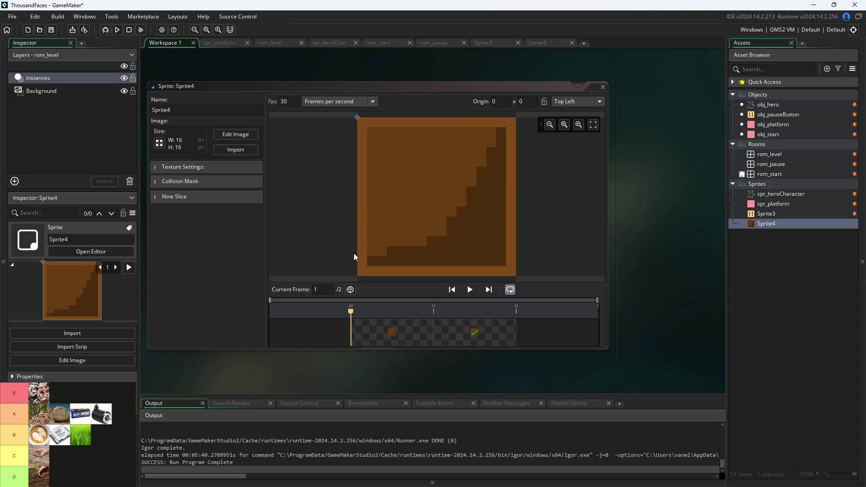
Preview Sprite4's two-frame animation, clear the frames-per-second value, and show the first frame
left_click(470, 290)
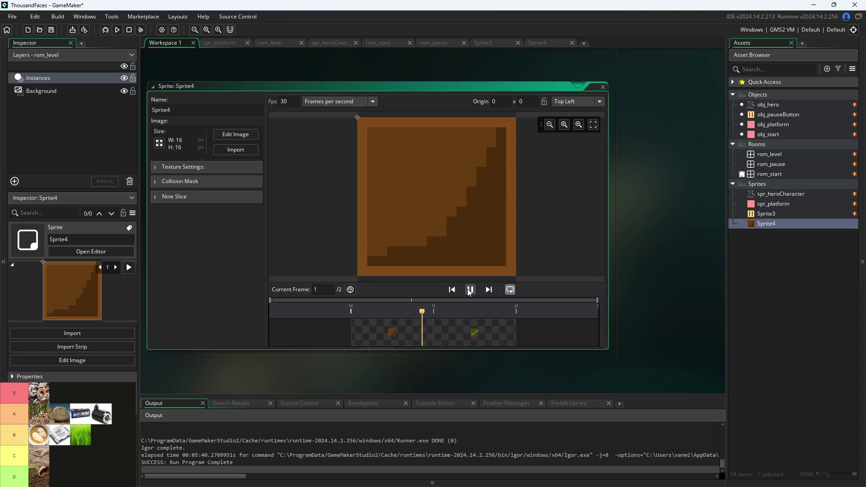
left_click(469, 291)
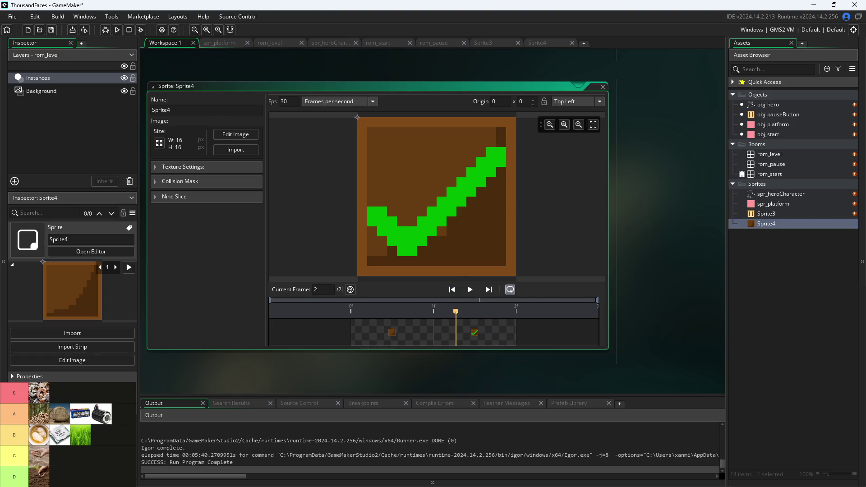
key("Delete")
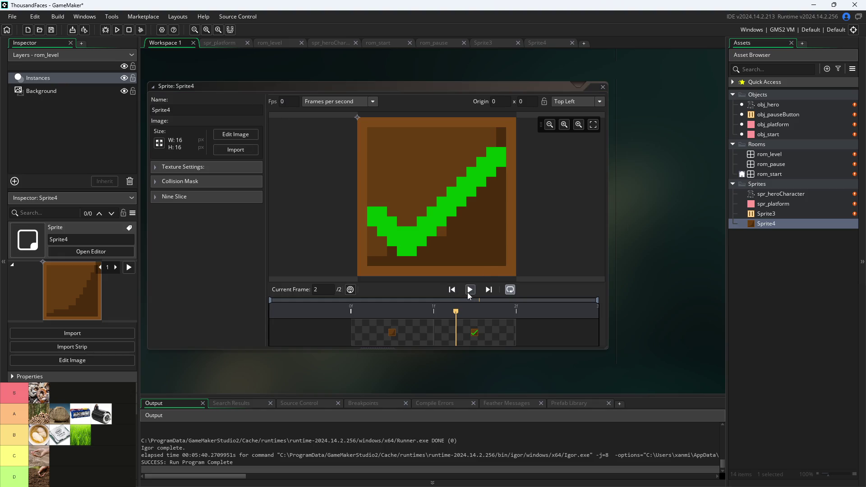
left_click(355, 328)
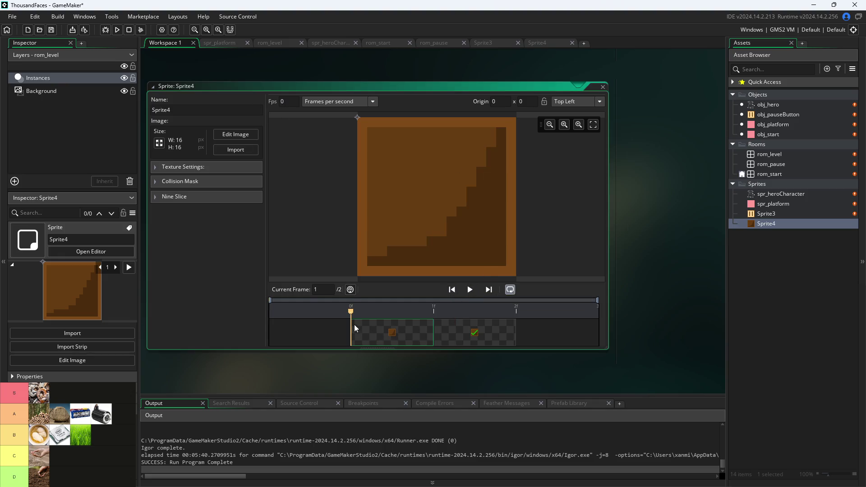
left_click(765, 214)
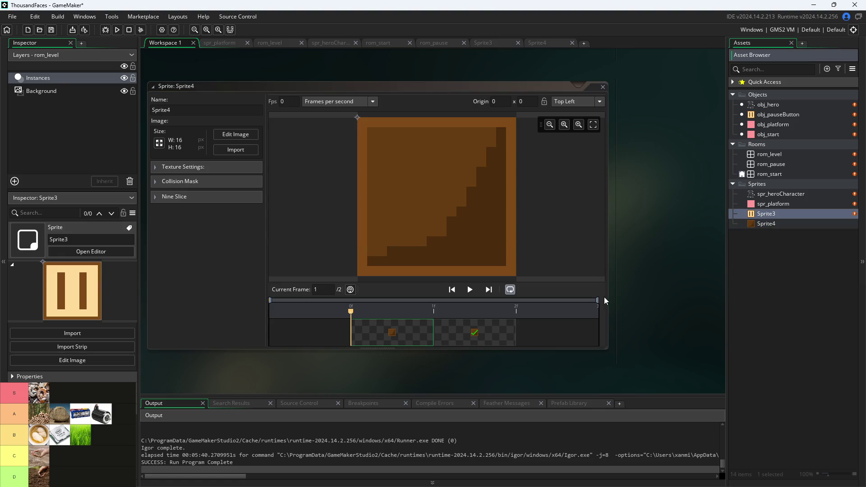
Duplicate the staircase frame in Sprite4's image editor and select the copy
left_click(238, 137)
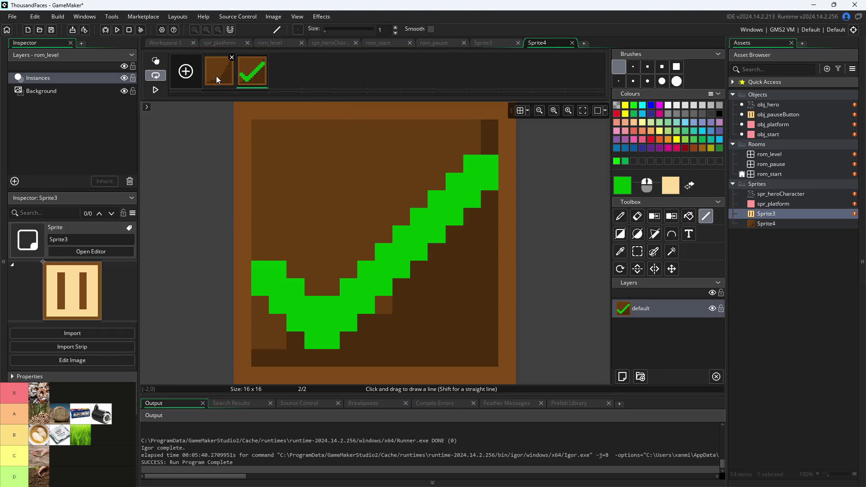
right_click(217, 79)
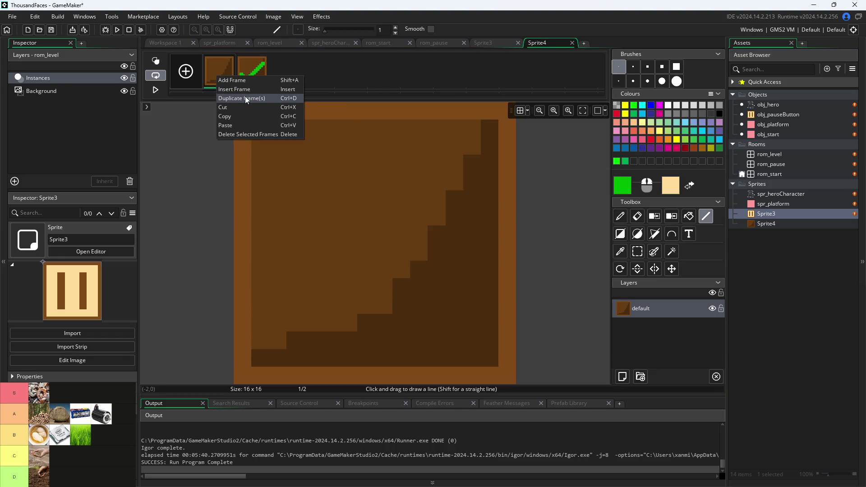
left_click(248, 98)
left_click(253, 77)
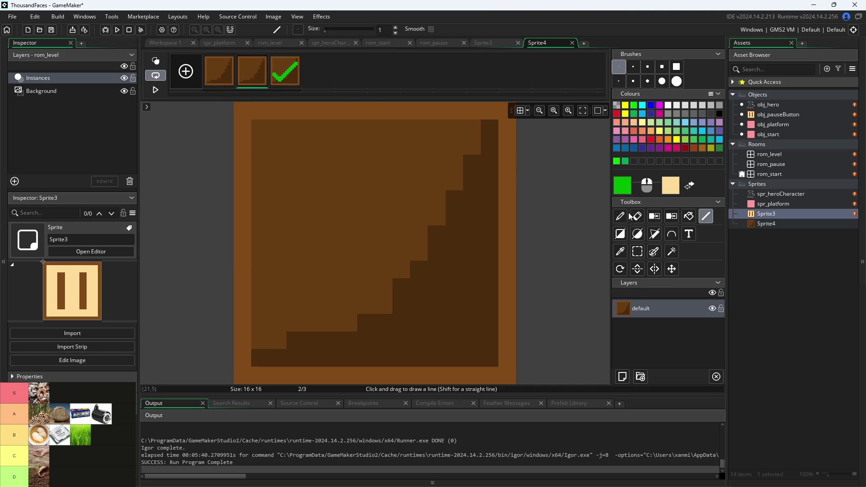
left_click(637, 251)
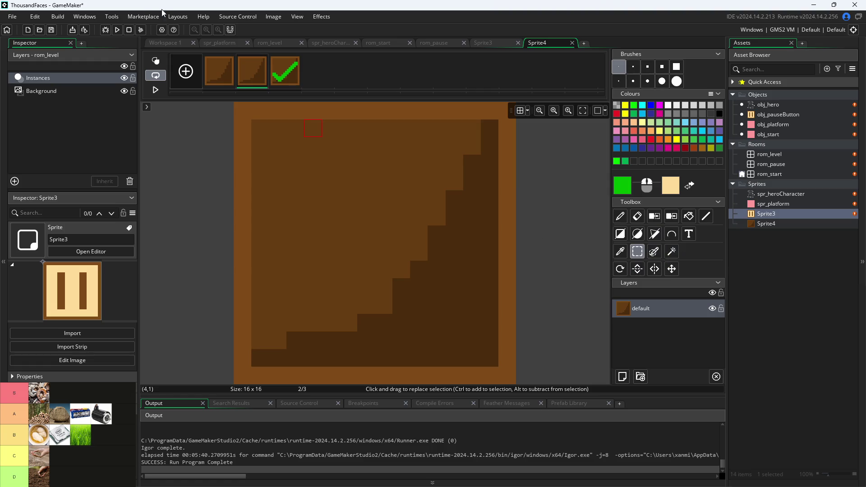
left_click(266, 18)
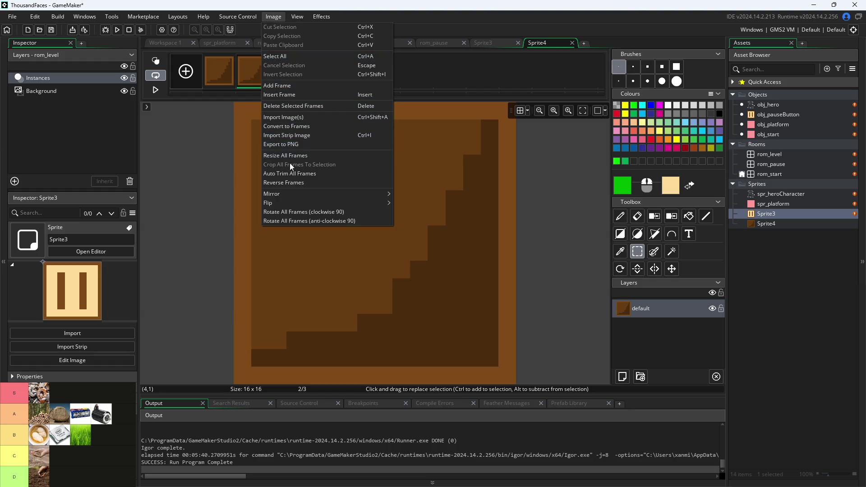
mouse_move(289, 204)
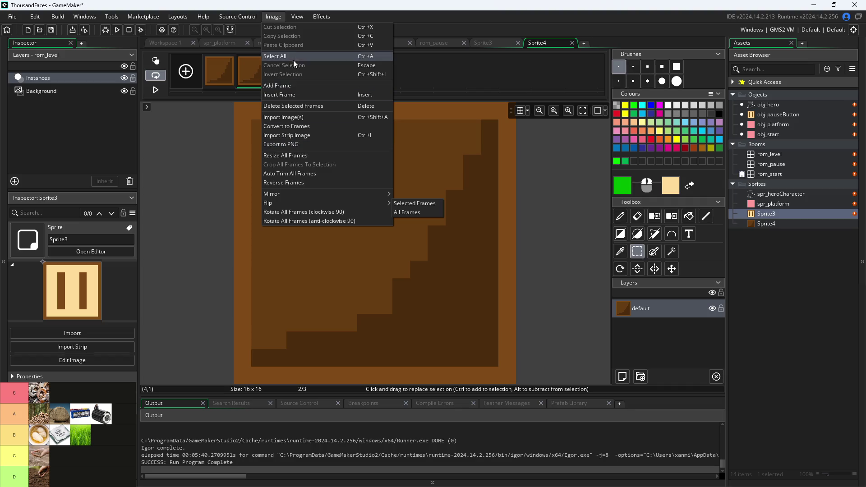
left_click(201, 186)
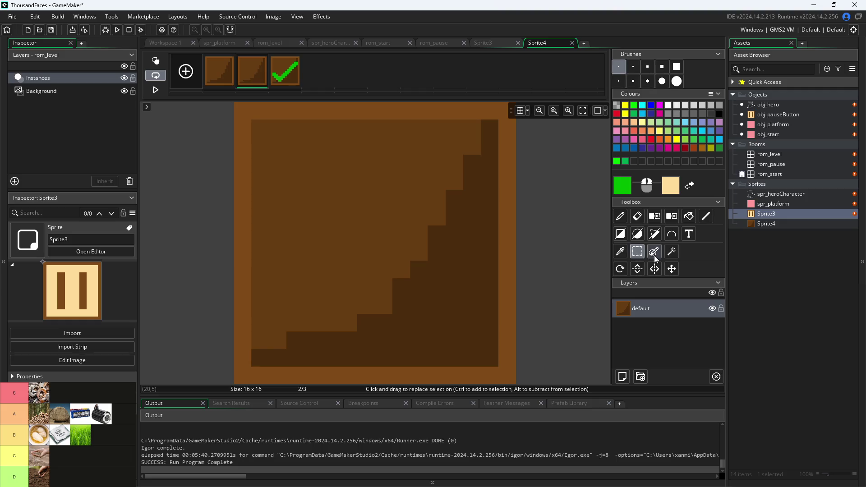
Darken the sampled border brown to 663C12 at brightness 40, undoing a trial border fill
left_click(619, 252)
left_click(456, 110)
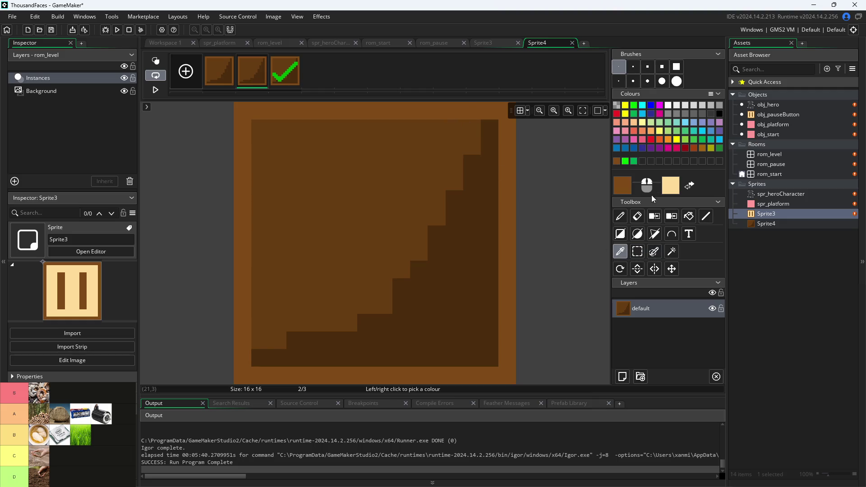
left_click(622, 190)
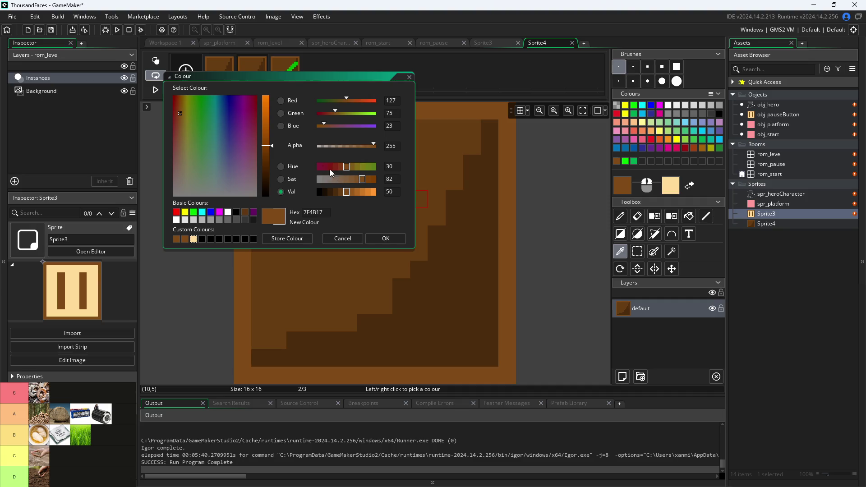
left_click(341, 193)
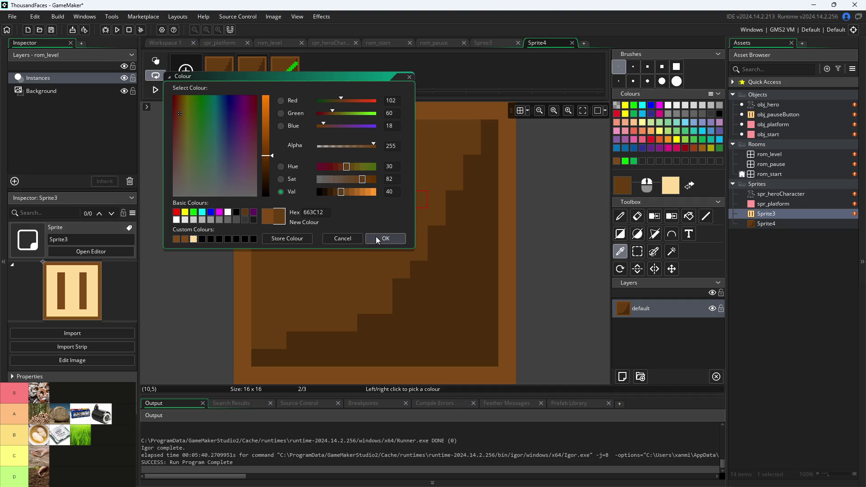
left_click(376, 237)
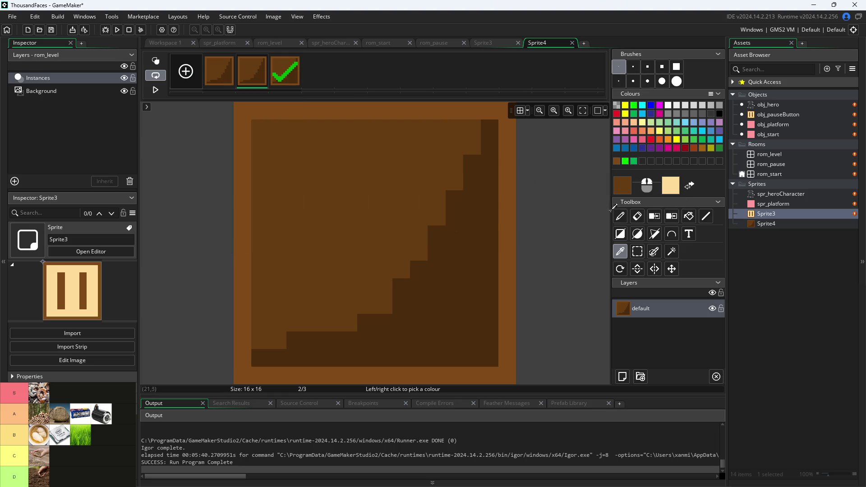
left_click(689, 216)
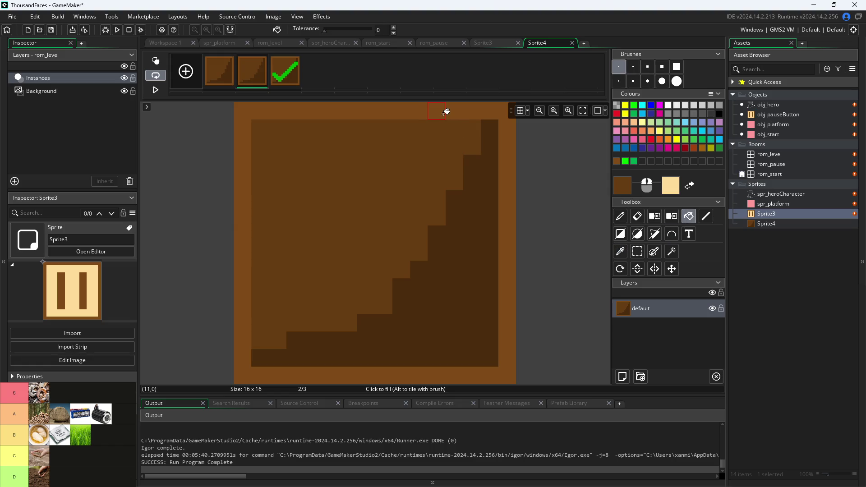
left_click(447, 111)
key("ctrl+z")
Set a darker sampled brown as the secondary colour, undoing the accidental whole-sprite fill
left_click(620, 252)
right_click(388, 174)
double_click(671, 186)
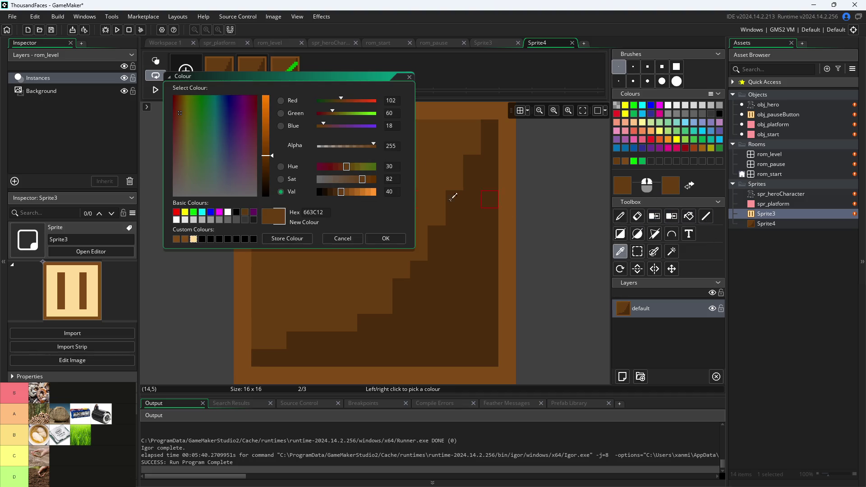
left_click(336, 192)
left_click(386, 239)
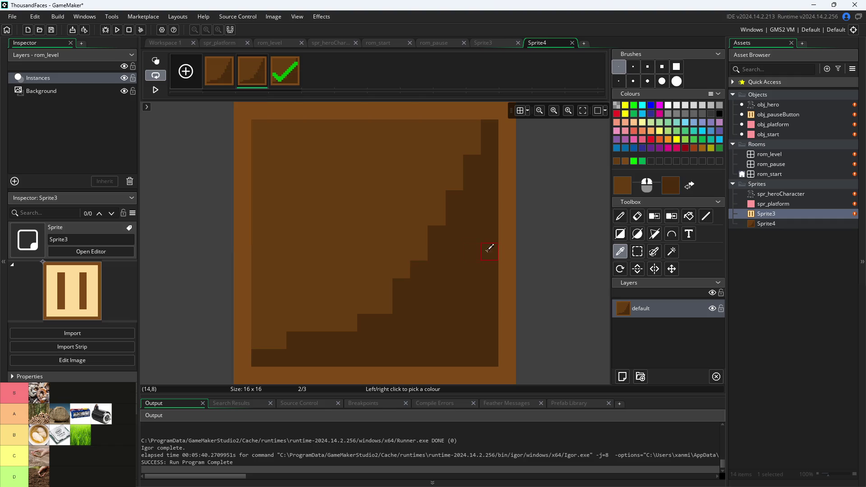
key("f")
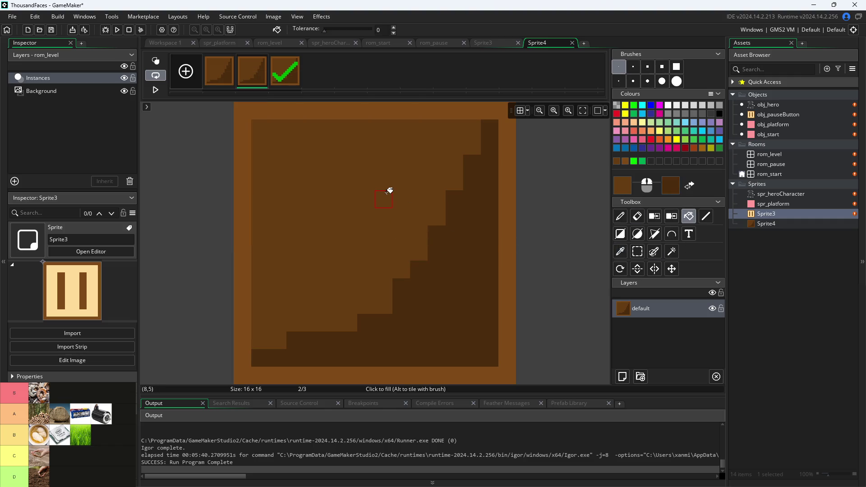
right_click(401, 194)
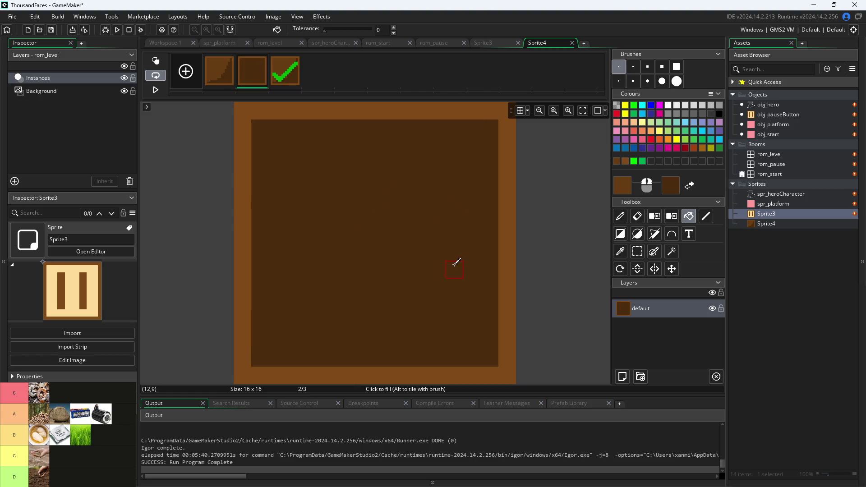
key("ctrl+z")
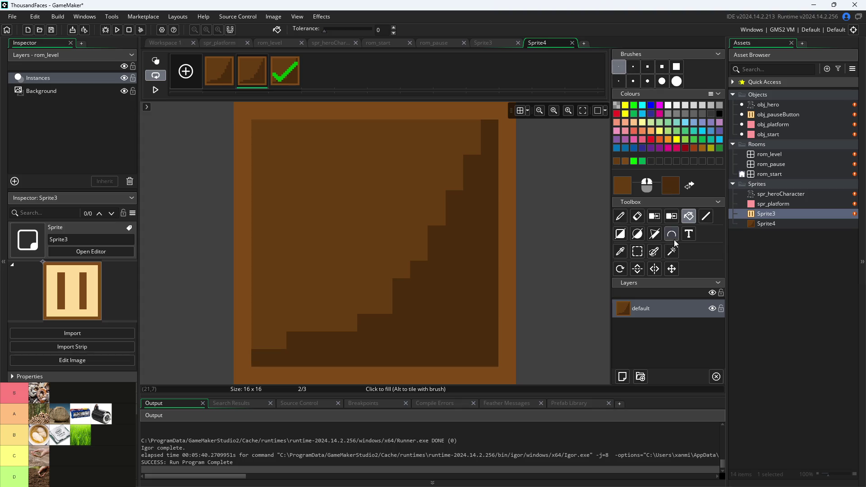
Darken the staircase brown to 331D08 at brightness 20 and flood-fill the staircase with it
left_click(620, 251)
left_click(450, 255)
left_click(623, 185)
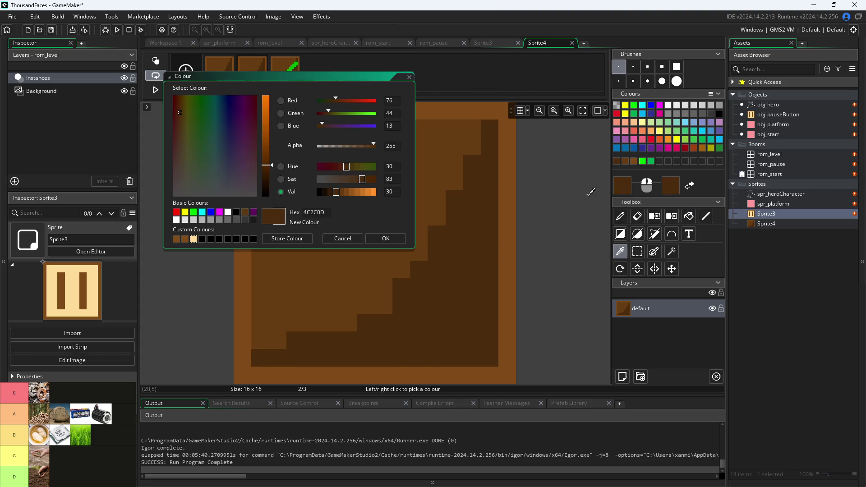
left_click(331, 192)
left_click(386, 238)
left_click(456, 282)
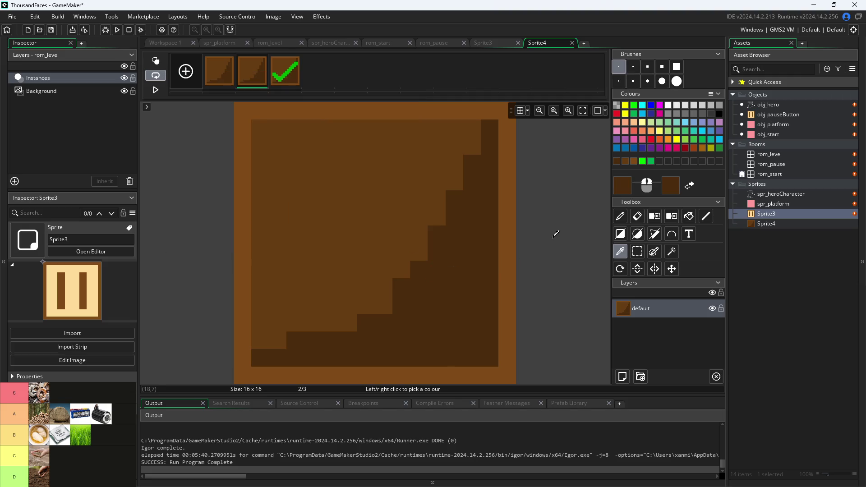
left_click(627, 182)
left_click(331, 191)
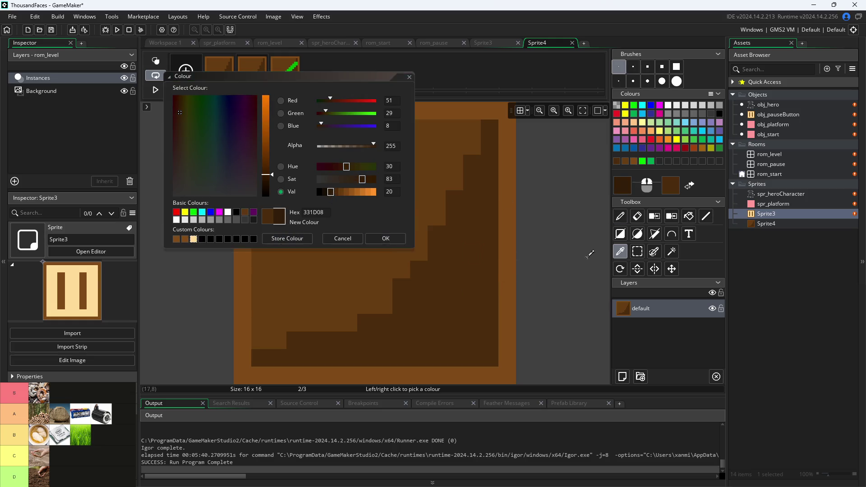
key("Return")
left_click(689, 216)
left_click(447, 291)
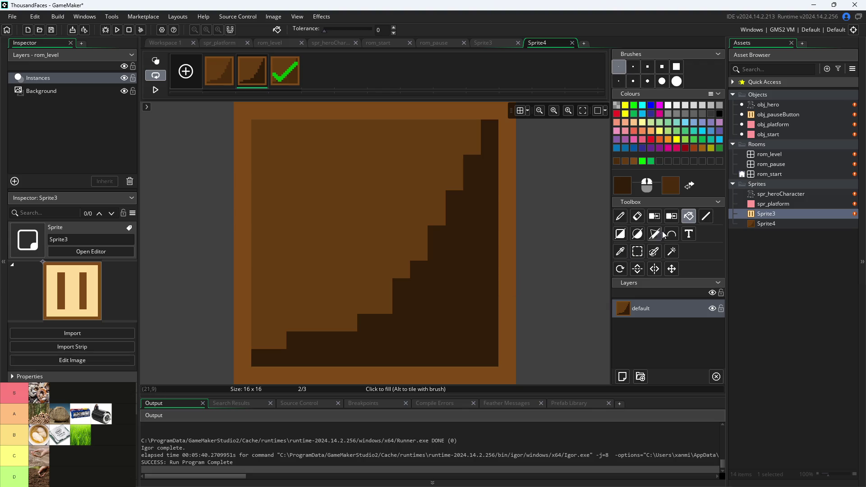
Darken the lighter sampled brown and fill the upper area of frame 2 with it
left_click(621, 251)
left_click(413, 179)
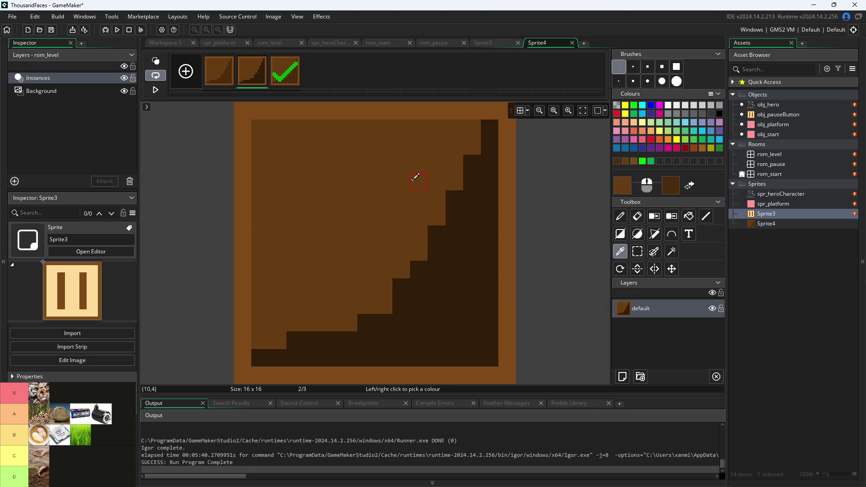
right_click(413, 191)
left_click(627, 189)
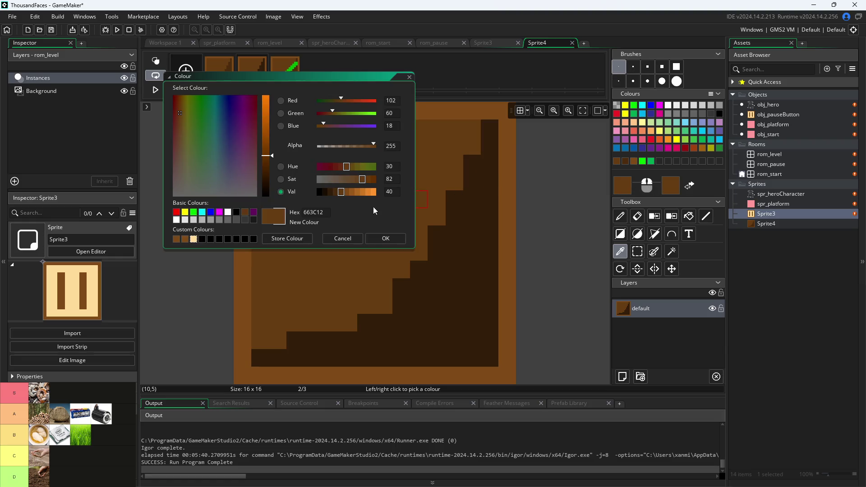
left_click(336, 191)
left_click(392, 241)
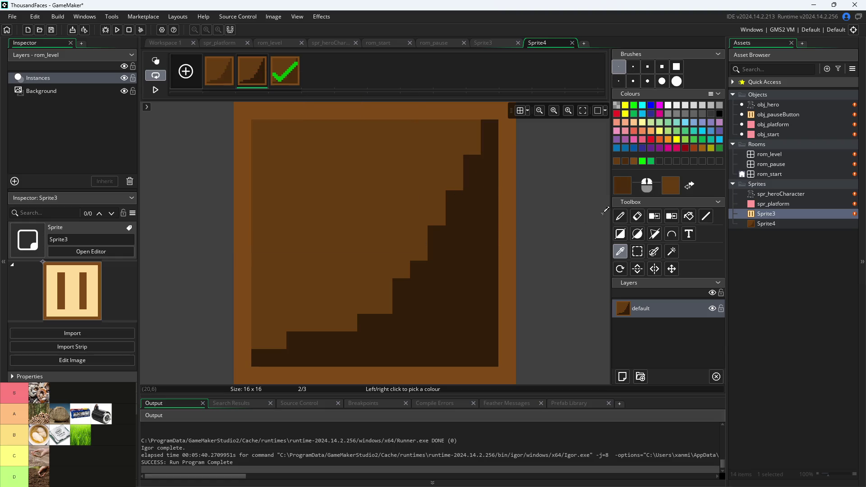
left_click(689, 217)
left_click(355, 189)
left_click(621, 218)
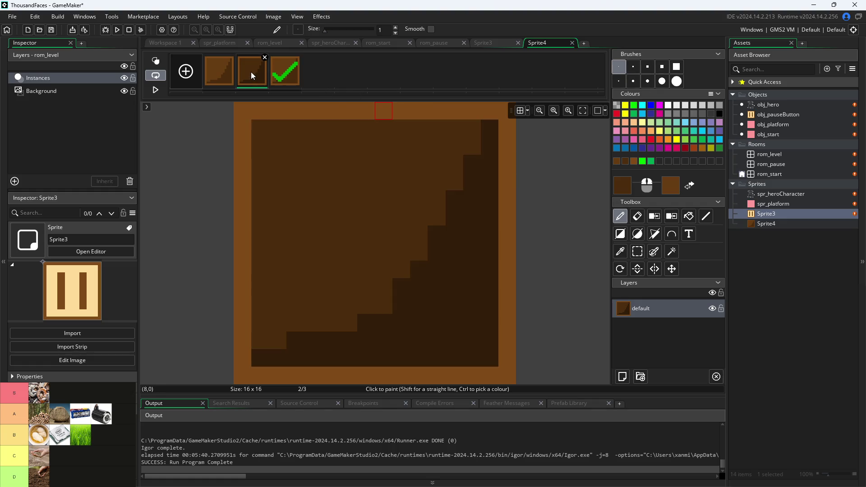
Duplicate the green checkmark frame to create a fourth frame of Sprite4
right_click(251, 72)
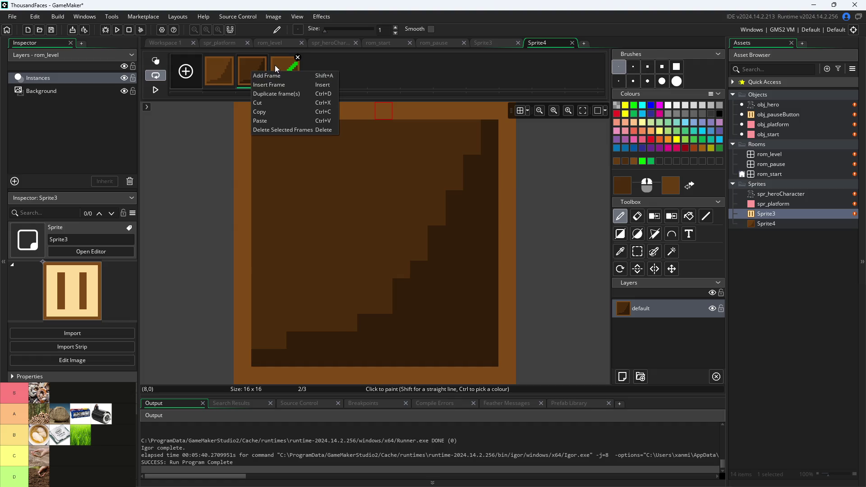
left_click(275, 66)
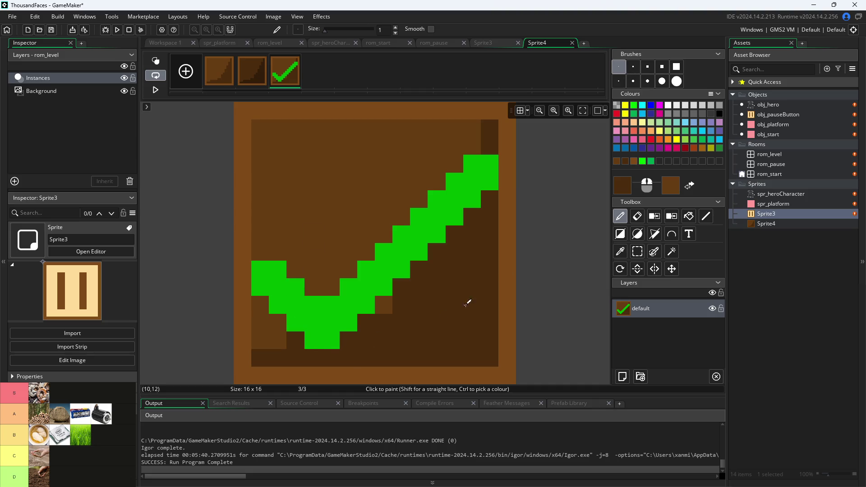
right_click(285, 71)
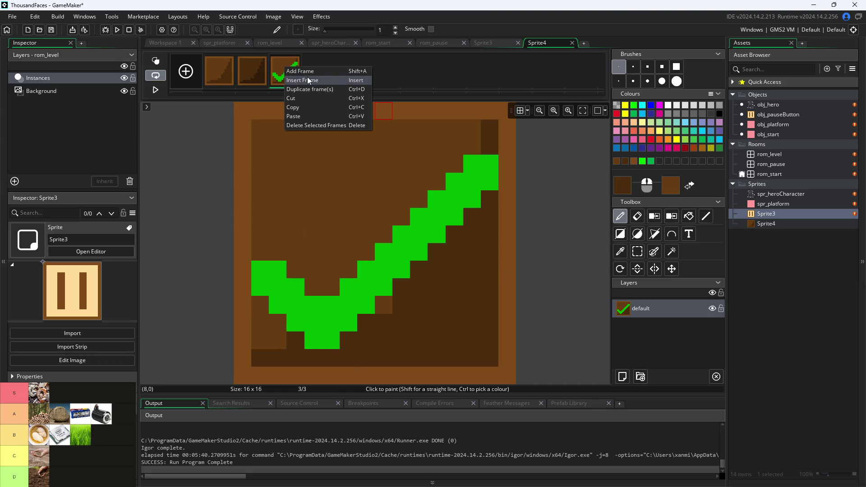
left_click(313, 89)
left_click(317, 77)
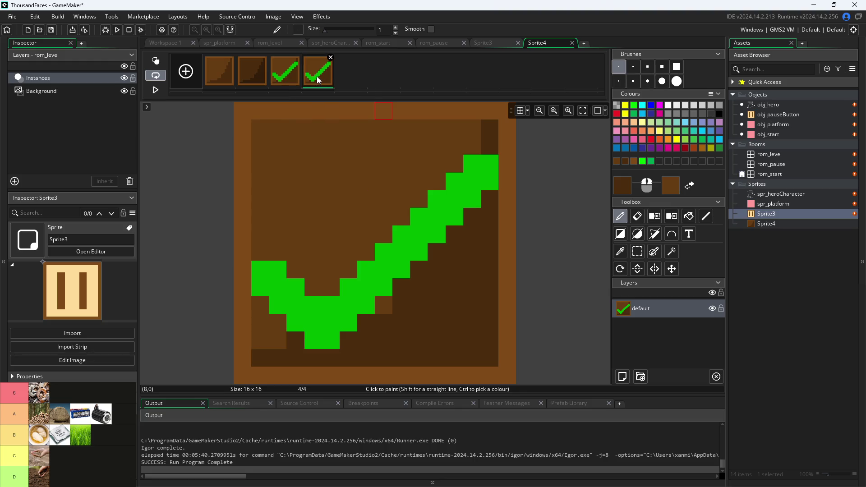
Check frame 2, then bring up frame 4 with the colour picker active
left_click(252, 77)
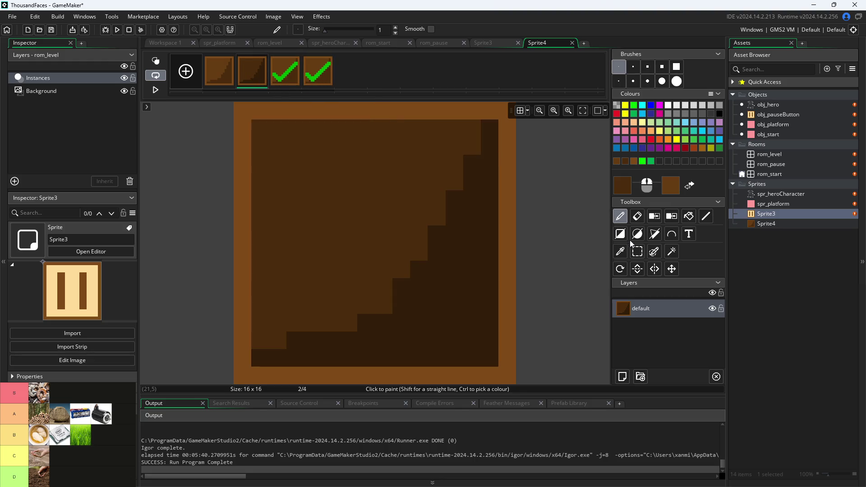
key("i")
left_click(317, 82)
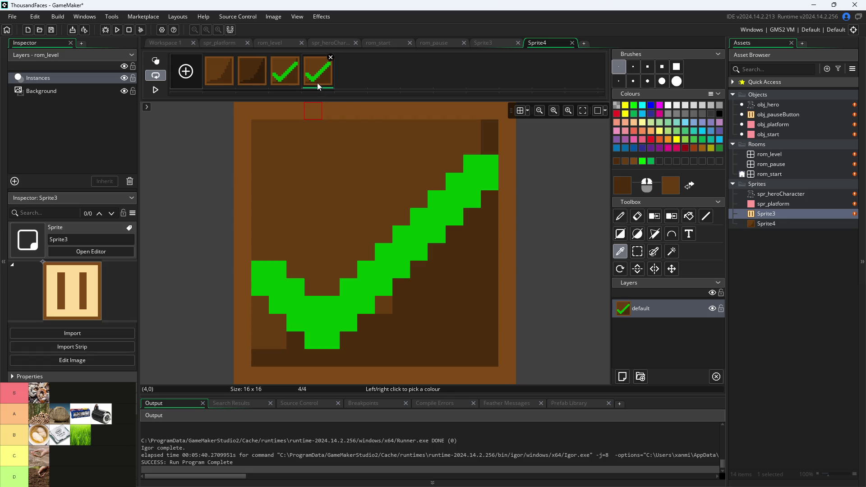
Fill frame 4's inner area and the area below the checkmark with frame 2's darker brown
left_click(690, 215)
left_click(410, 161)
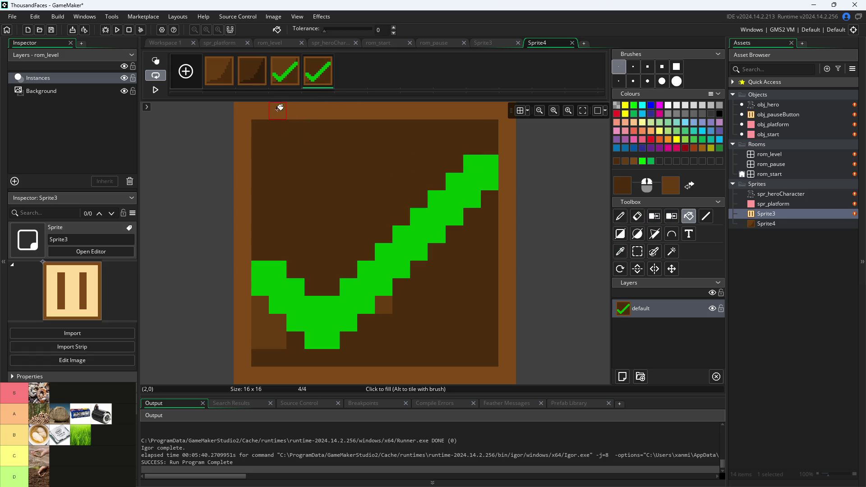
left_click(259, 76)
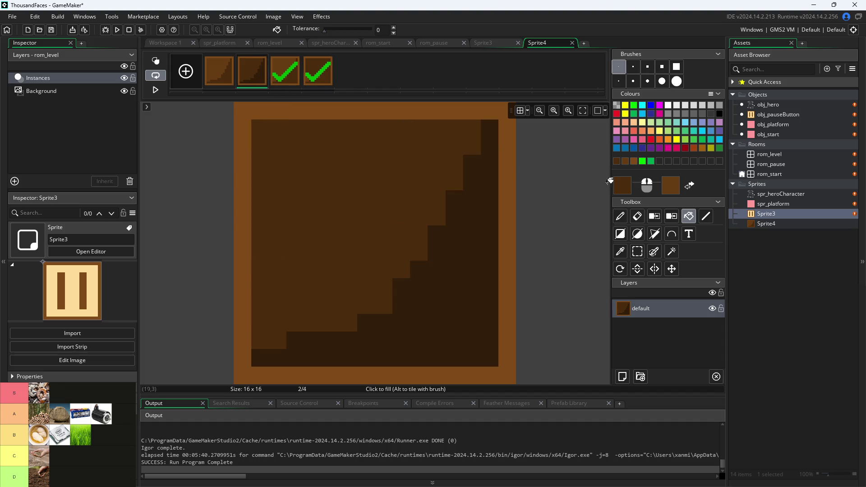
left_click(620, 251)
left_click(499, 248)
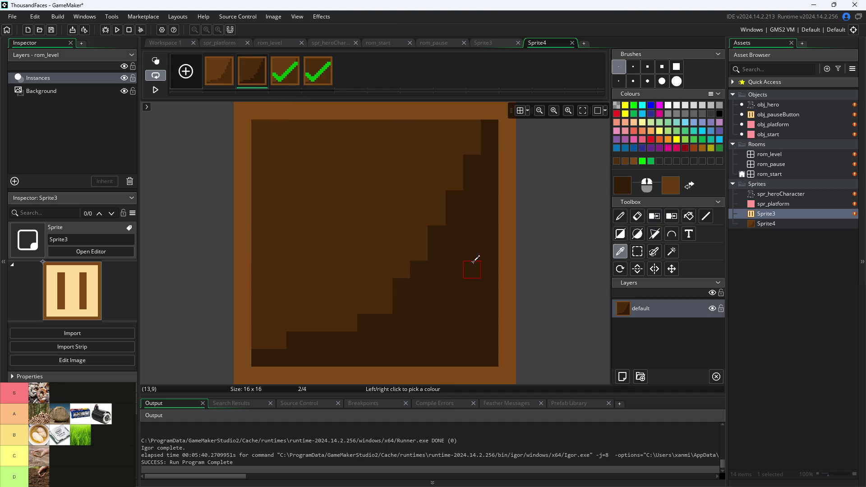
left_click(319, 74)
left_click(689, 216)
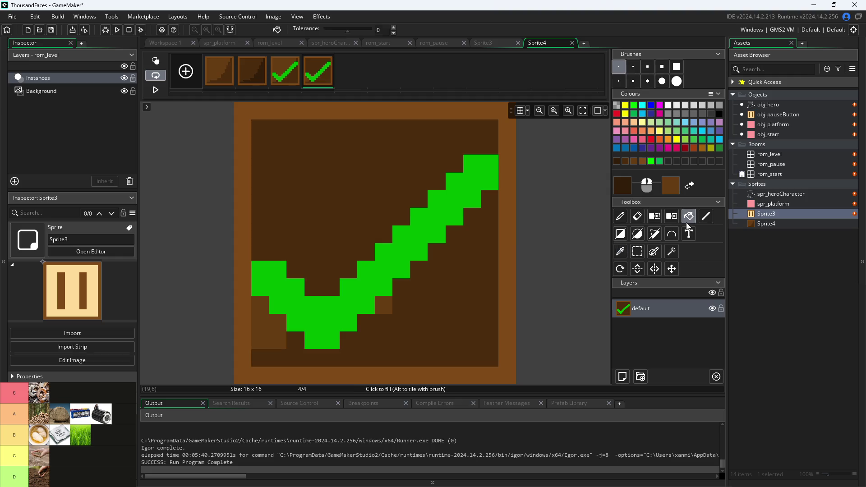
left_click(448, 323)
Compare the frames, then fill frame 4's lower-left light patch with the dark brown
left_click(281, 80)
left_click(253, 78)
left_click(228, 75)
left_click(257, 77)
left_click(295, 79)
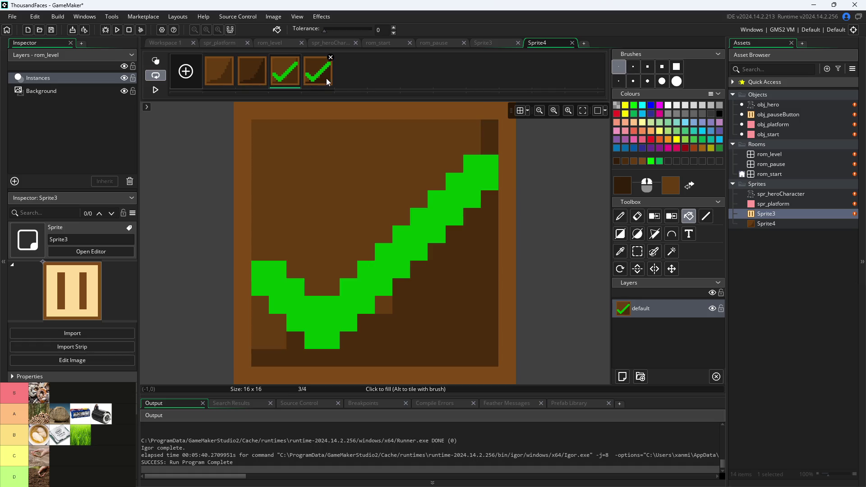
left_click(327, 82)
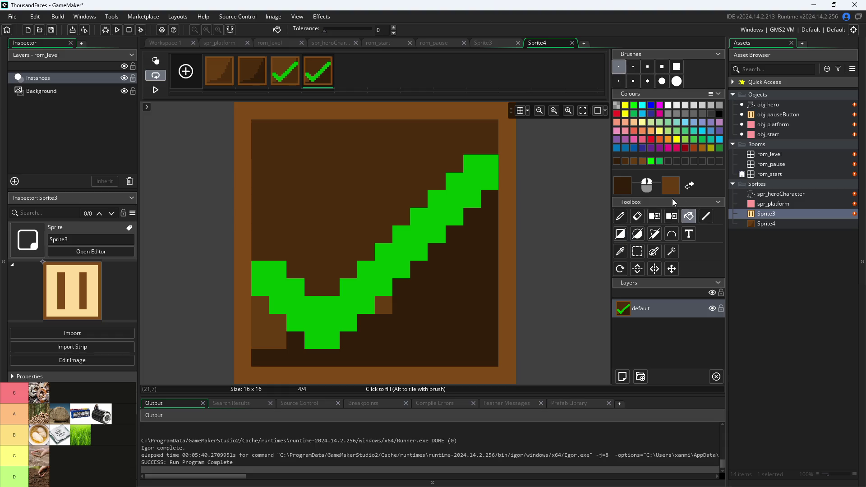
left_click(620, 251)
left_click(393, 185)
left_click(689, 216)
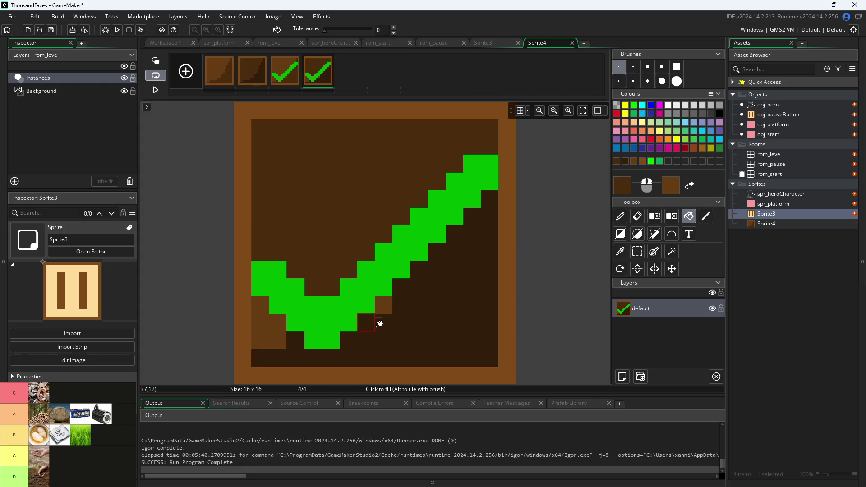
left_click(258, 329)
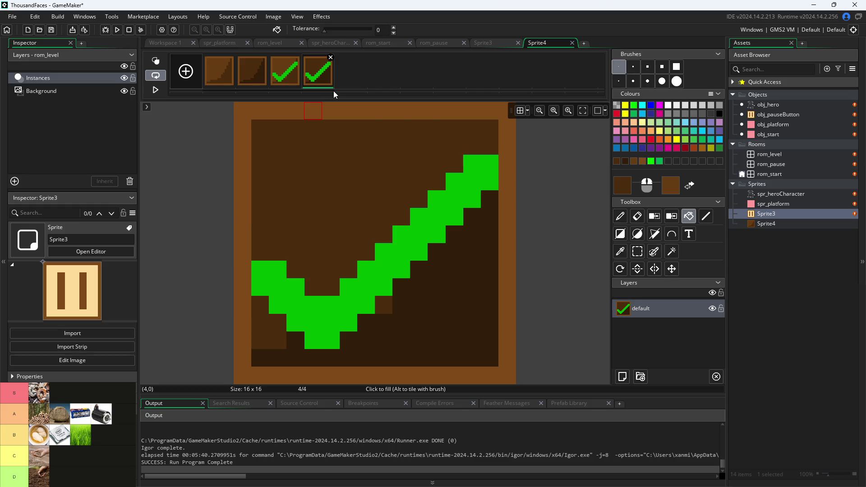
Pick the checkmark's green, adjust it, and refill the checkmark on frame 4
left_click(621, 251)
left_click(432, 212)
left_click(622, 190)
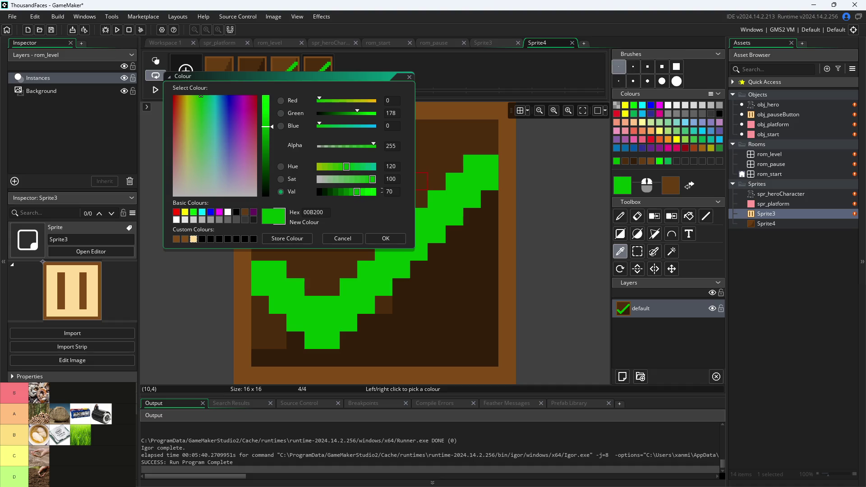
left_click(374, 235)
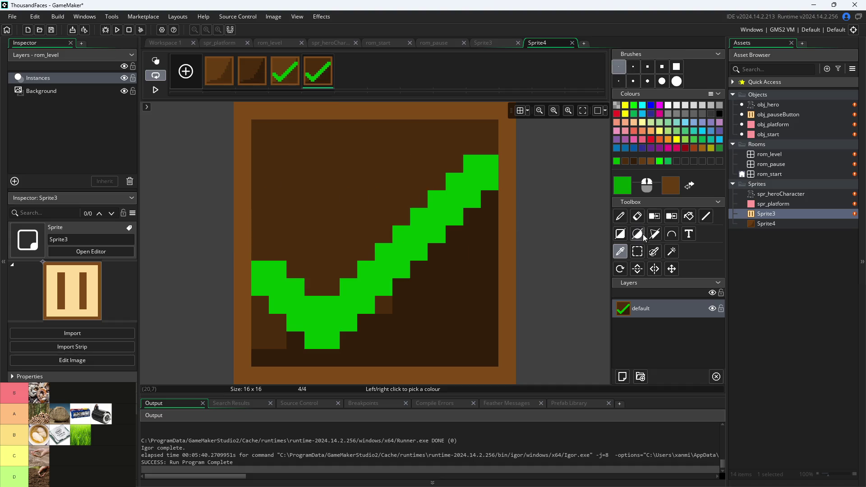
left_click(689, 217)
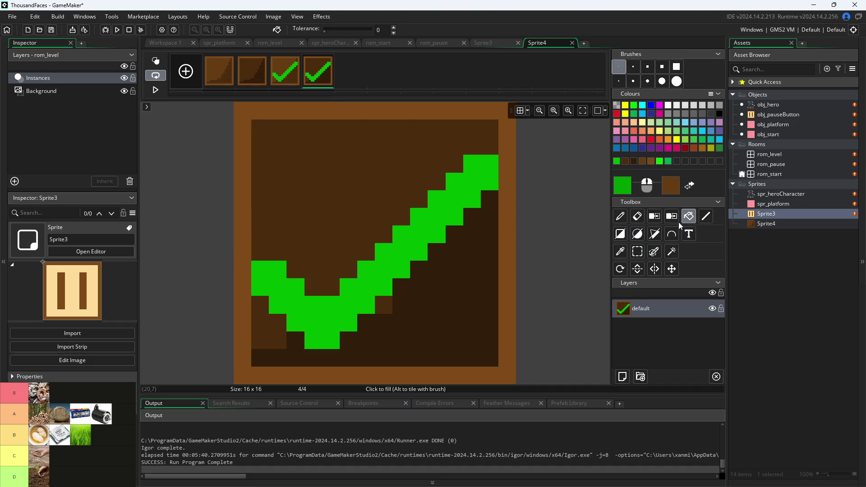
left_click(417, 246)
After comparing with frame 3, darken the green to 009900 and refill frame 4's checkmark
left_click(278, 77)
left_click(312, 74)
left_click(295, 76)
left_click(324, 77)
left_click(294, 77)
left_click(316, 76)
left_click(620, 252)
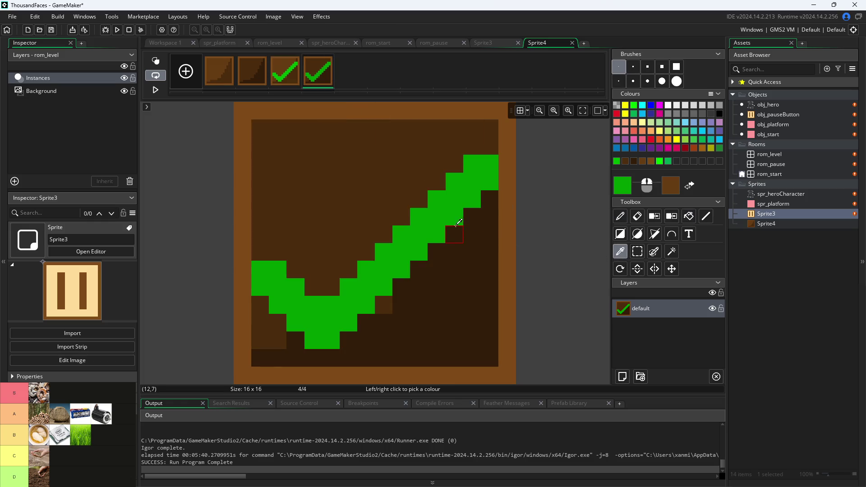
left_click(619, 186)
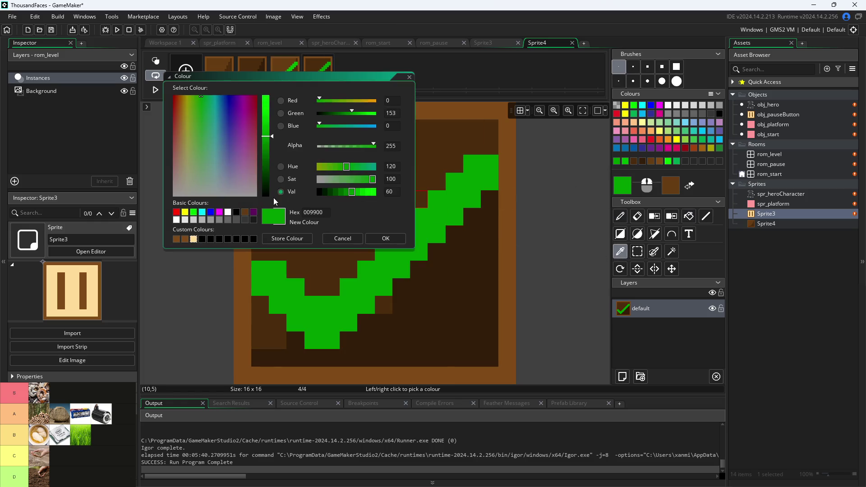
left_click(378, 235)
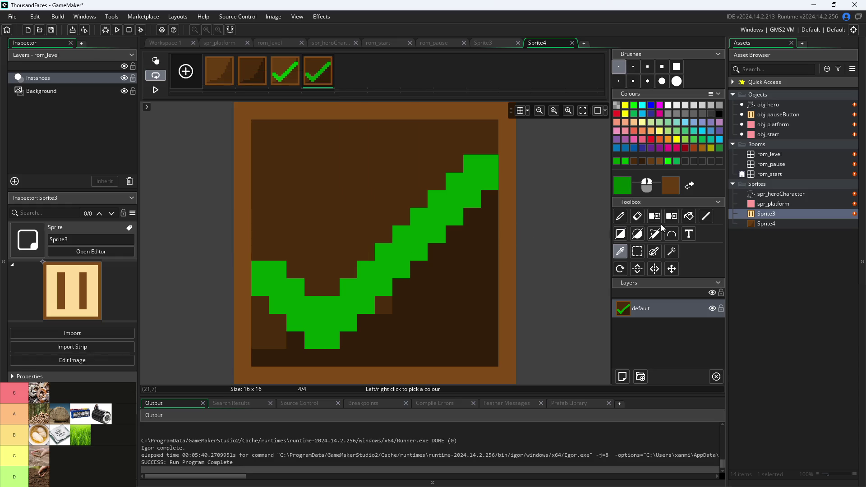
left_click(691, 218)
left_click(429, 232)
Flip through all four frames to compare them, then close the image editor
left_click(295, 81)
left_click(318, 73)
left_click(285, 75)
left_click(261, 73)
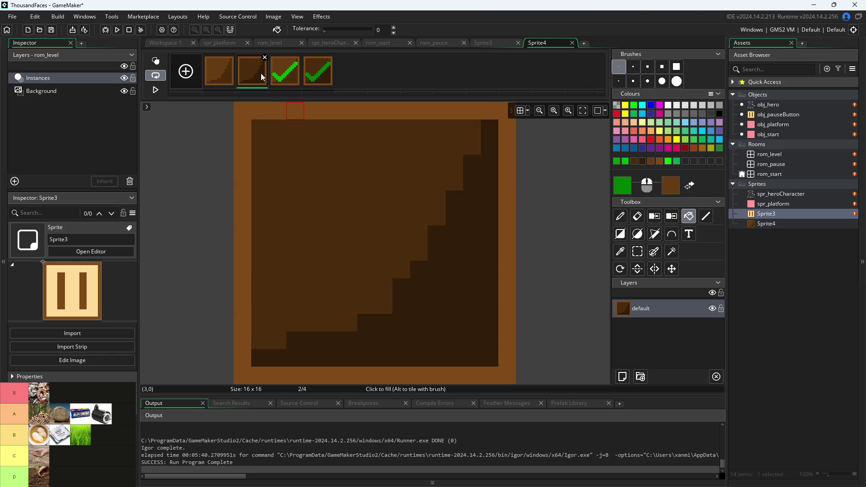
left_click(221, 77)
left_click(318, 75)
left_click(286, 80)
left_click(317, 82)
left_click(291, 83)
left_click(319, 77)
left_click(286, 82)
left_click(220, 74)
left_click(251, 75)
left_click(291, 76)
left_click(318, 77)
left_click(285, 80)
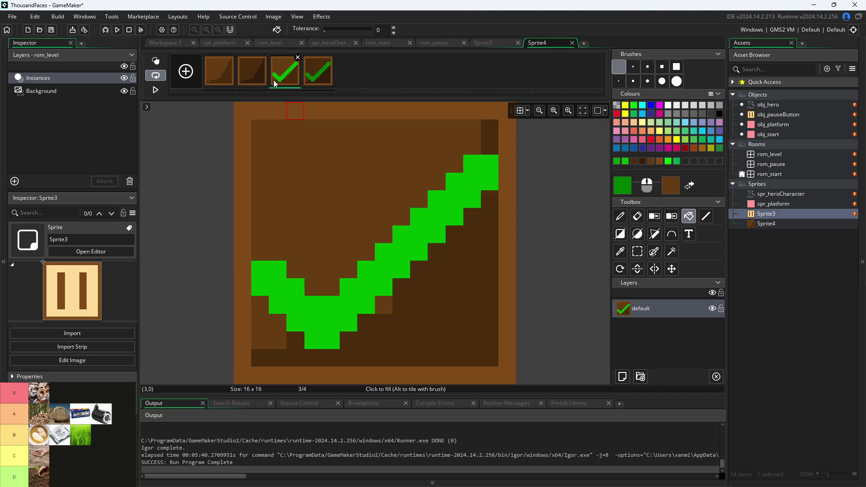
left_click(252, 76)
left_click(289, 79)
left_click(226, 82)
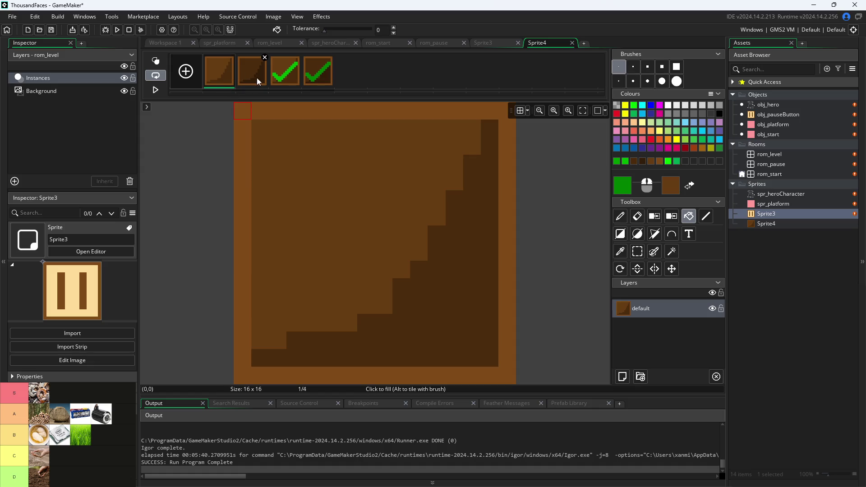
left_click(243, 72)
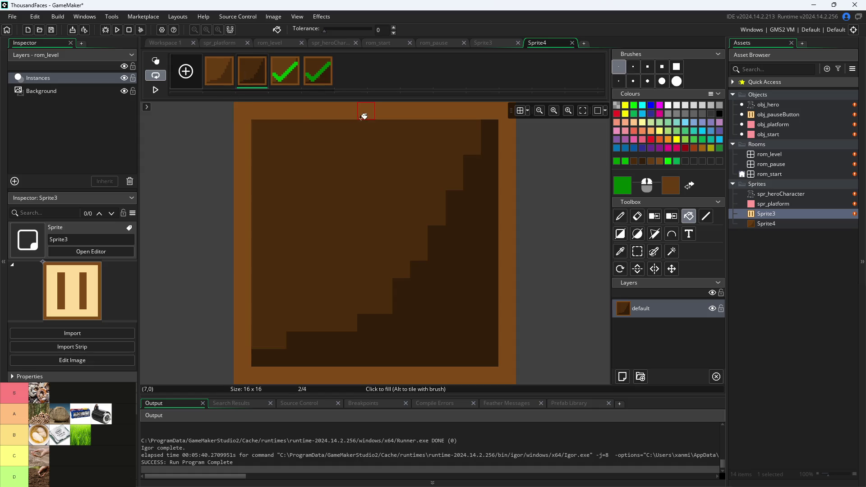
left_click(317, 78)
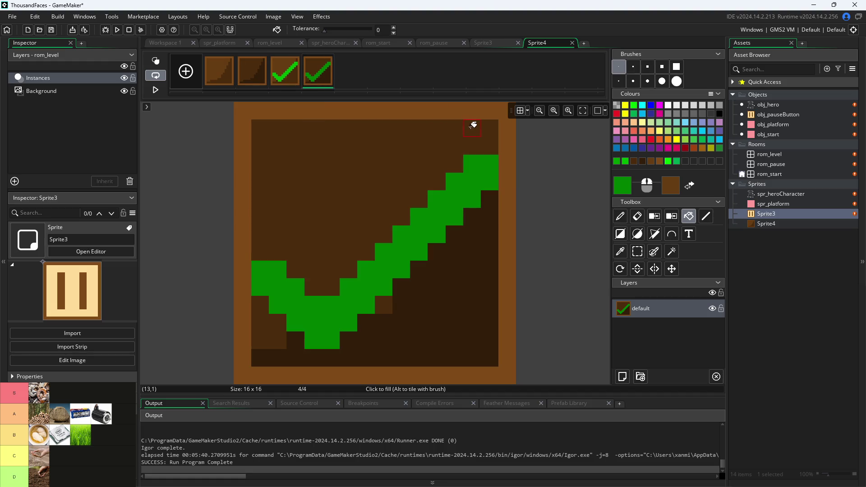
left_click(295, 76)
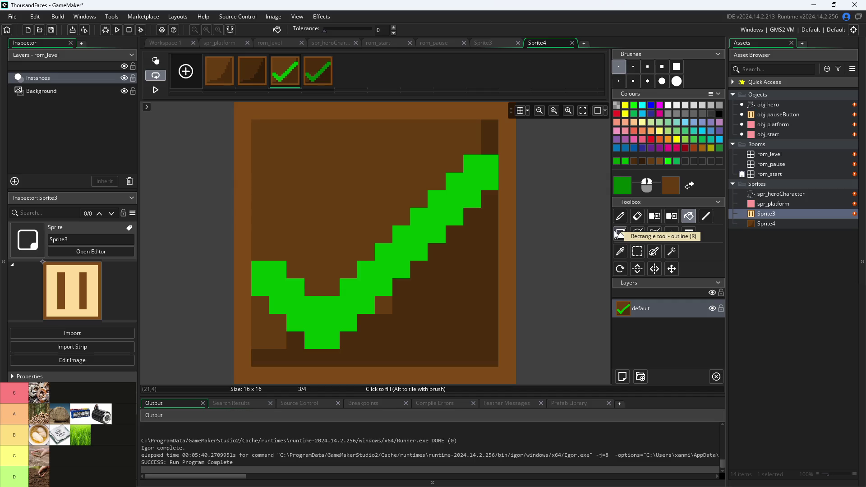
left_click(167, 43)
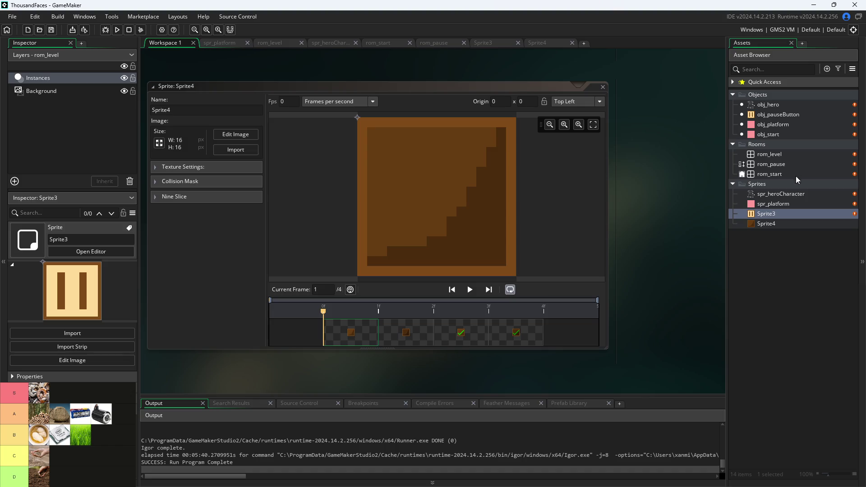
Create a new object in the Objects group and name it obj_debugBox
right_click(776, 96)
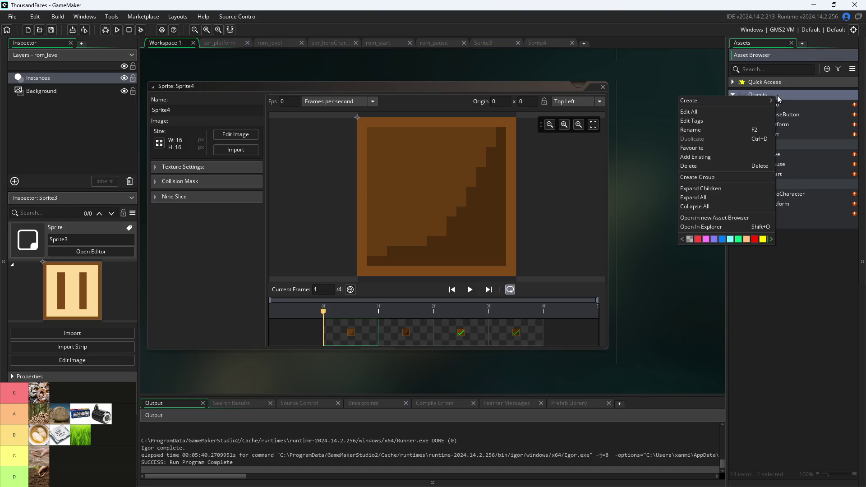
mouse_move(750, 102)
left_click(817, 148)
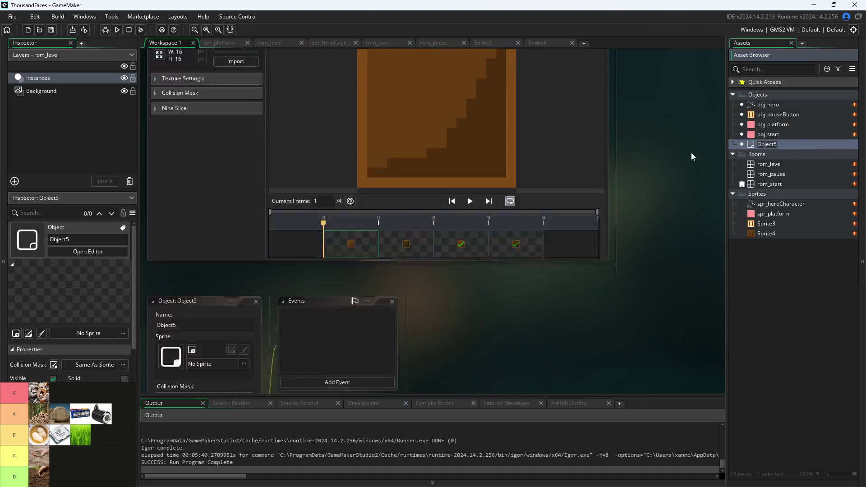
left_click(231, 149)
key("BackSpace")
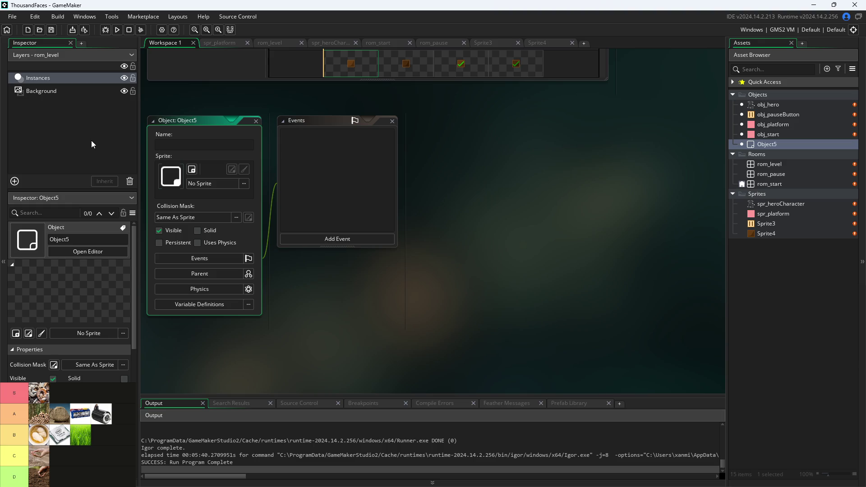
type("Debug")
key("BackSpace")
key("BackSpace")
key("BackSpace")
type("obj_debug")
type("Box")
key("Return")
Assign Sprite4 as obj_debugBox's sprite
left_click(244, 183)
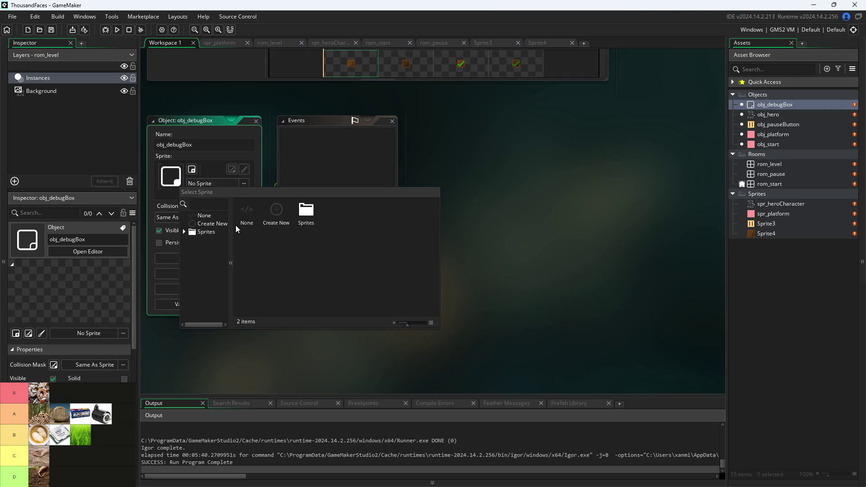
left_click(189, 231)
left_click(211, 263)
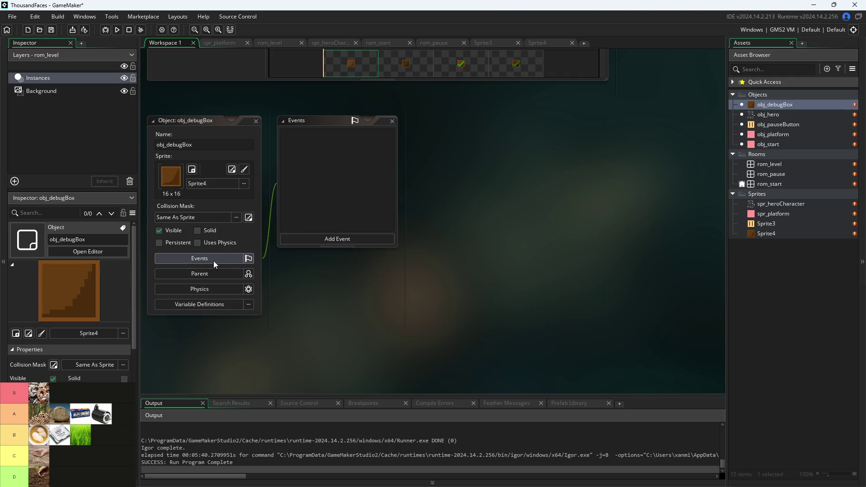
left_click(310, 239)
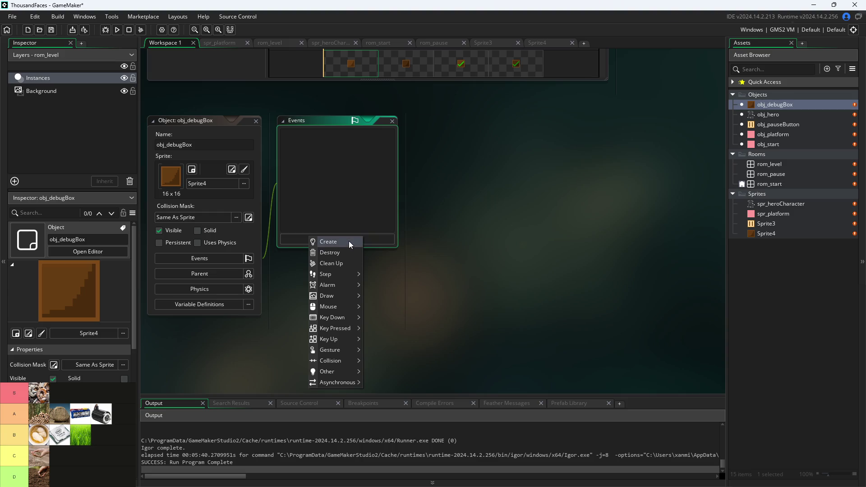
Add a Create event to obj_debugBox and delete its template comments
left_click(348, 241)
left_click_drag(576, 159, 411, 146)
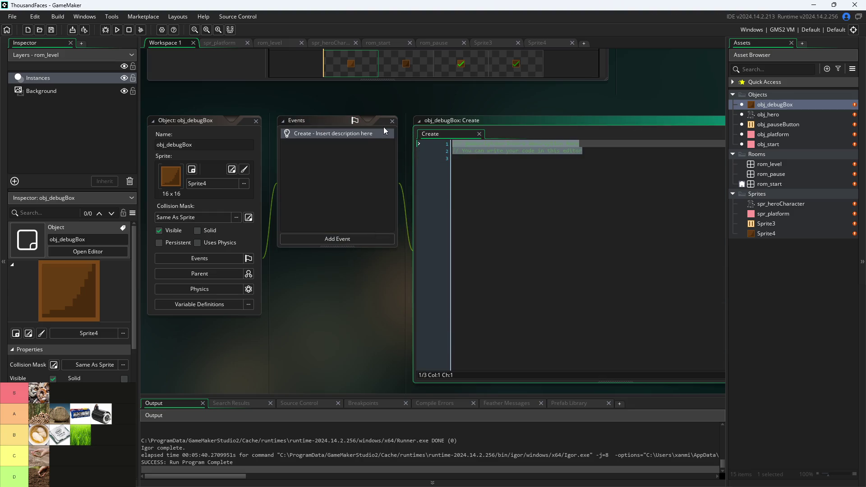
key("BackSpace")
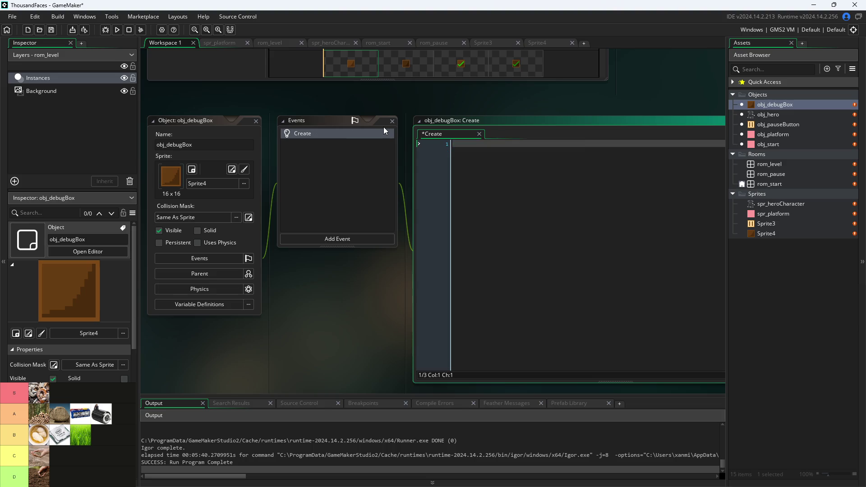
Tick Persistent on the rom_pause room
double_click(793, 174)
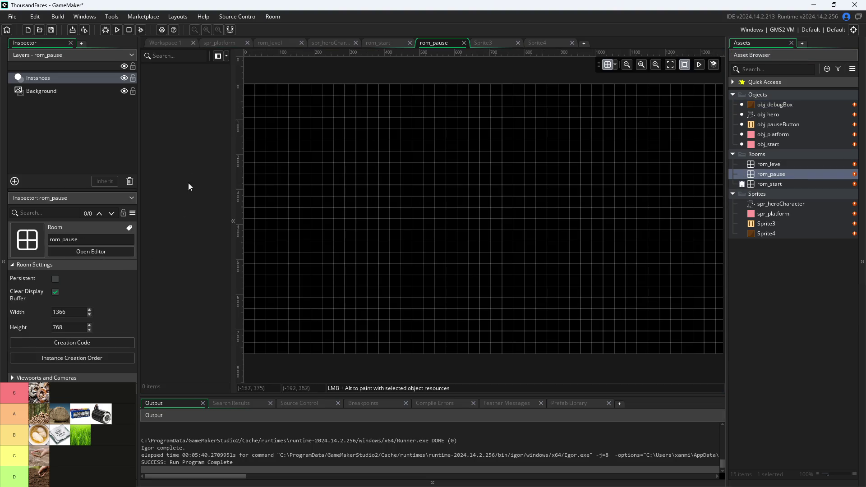
left_click(55, 278)
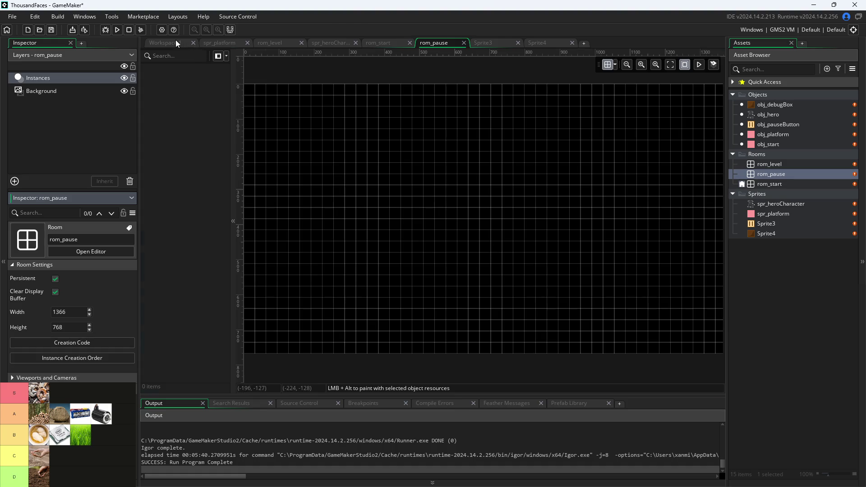
left_click(177, 44)
Write global.debug=false; in obj_debugBox's Create event
left_click(464, 143)
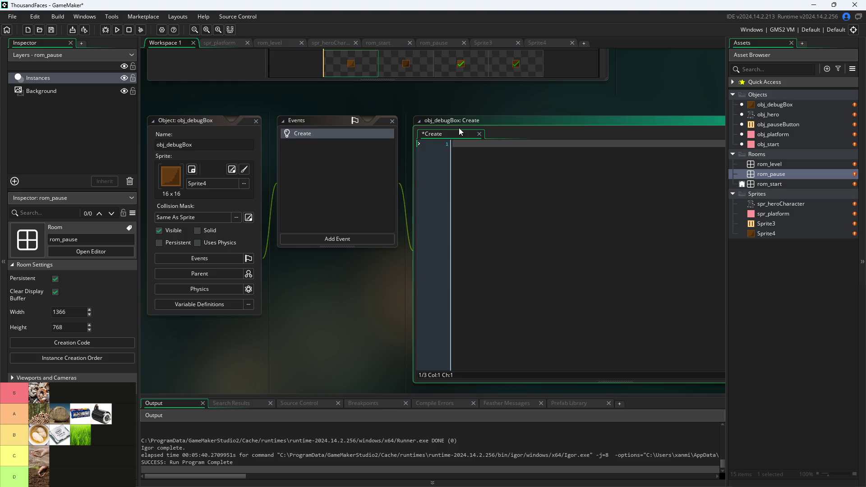
type("global.de")
type("bug=")
type("0;")
key("BackSpace")
key("BackSpace")
type("false;")
left_click(366, 239)
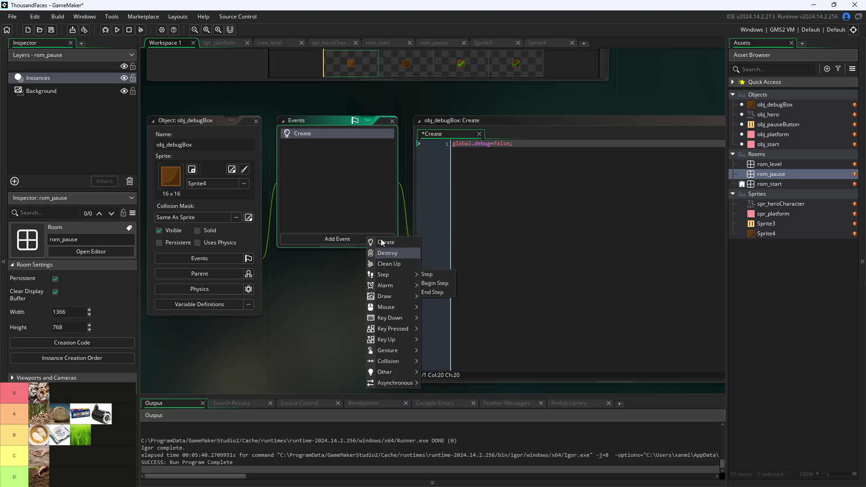
Add a Step event, replacing its template with an unfinished if( condition after trying place_meeting
left_click(432, 276)
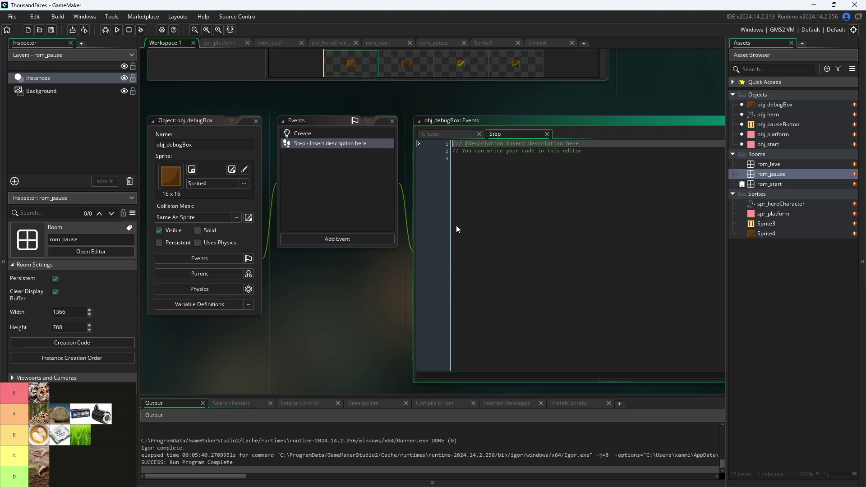
key("ctrl+a")
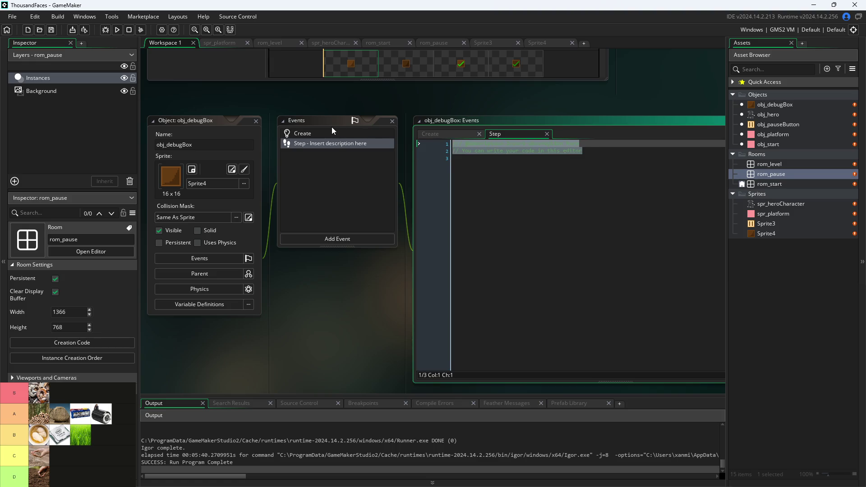
type("i")
type("f")
type(")")
type("mouse.")
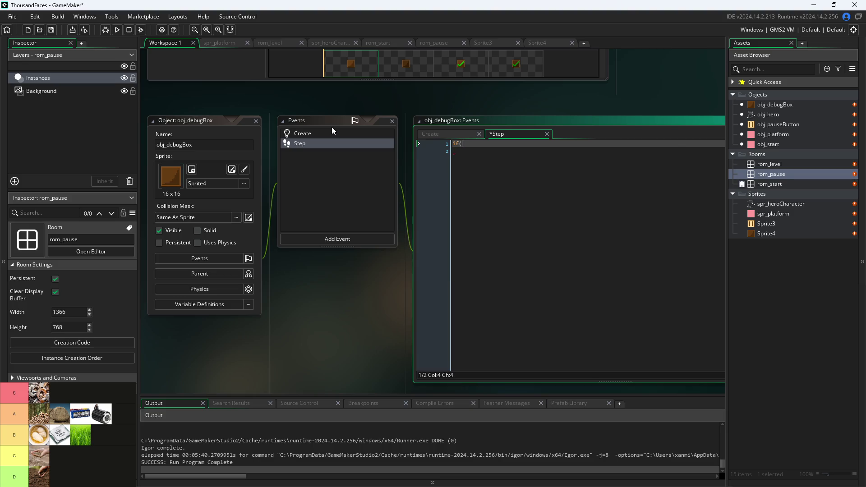
key("BackSpace")
key("BackSpace")
key("BackSpace")
type("place")
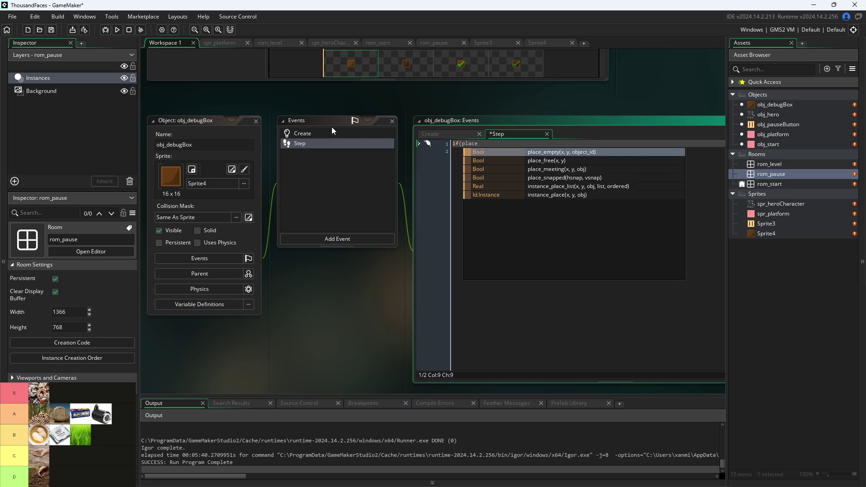
key("Down")
key("Down")
key("Return")
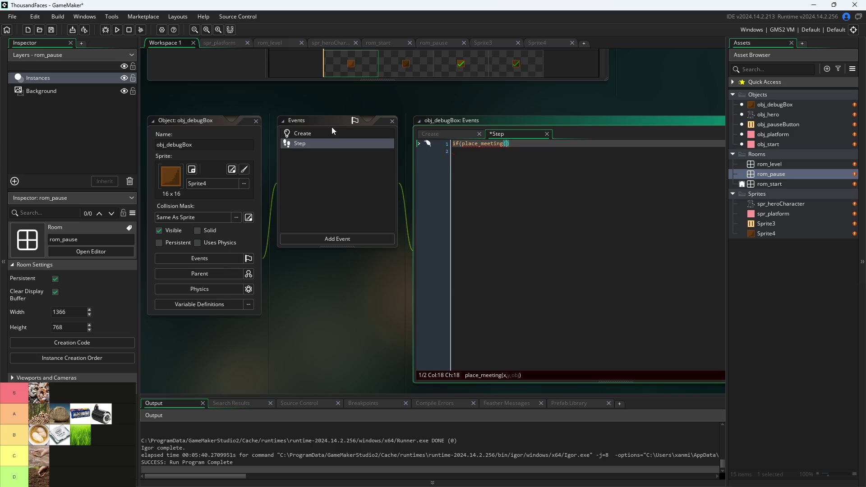
key("BackSpace")
key("BackSpace")
key("BackSpace")
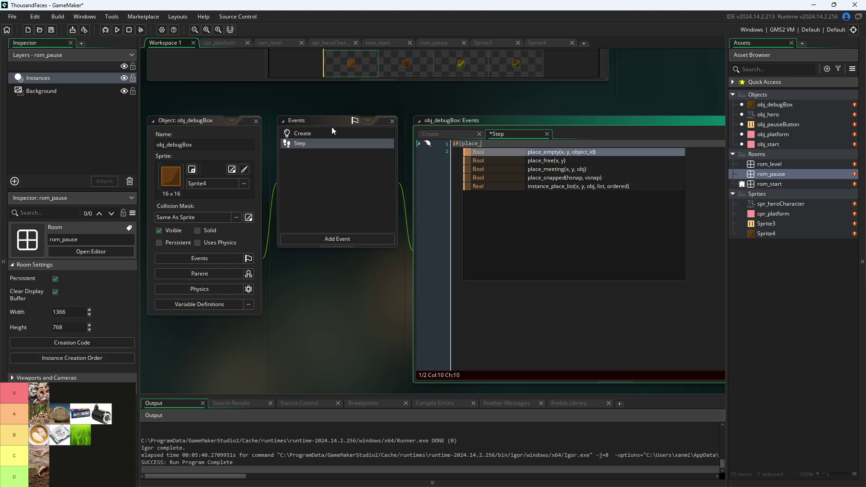
key("BackSpace")
key("BackSpace")
key("BackSpace")
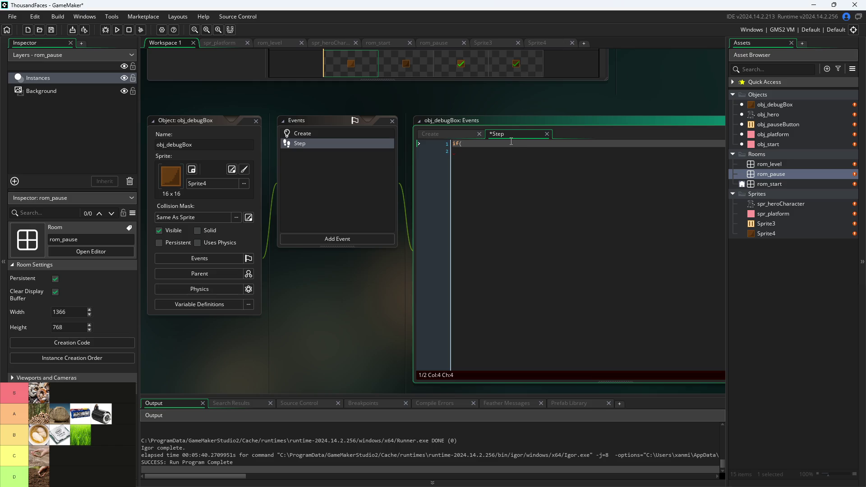
Write the opening line if(position_meeting(mouse_x,mouse_y,obj_debugBox)){ in the Step code
type("posi")
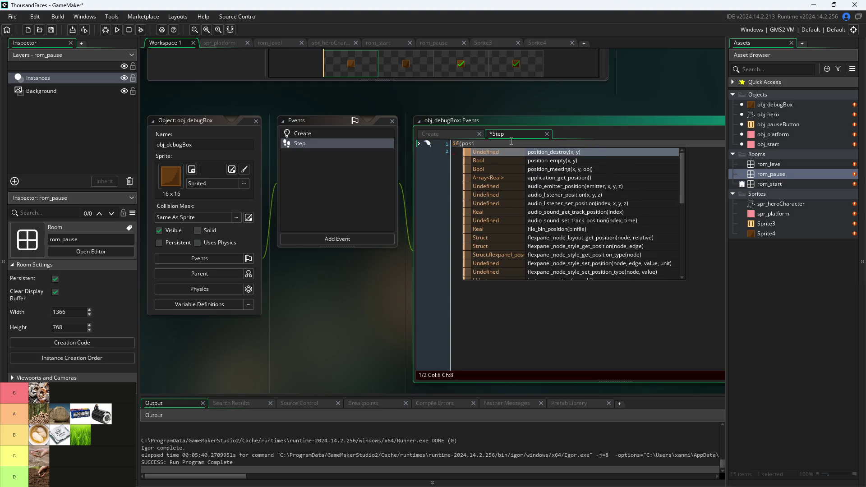
key("Down")
key("Down")
key("Return")
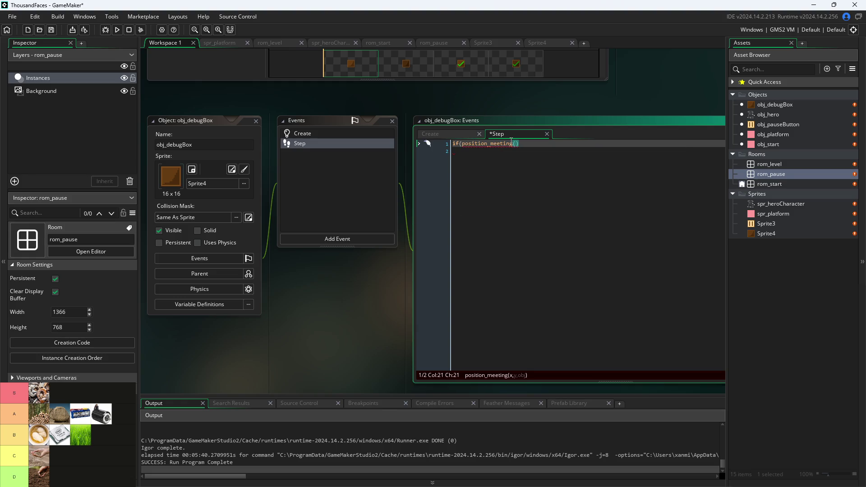
type("mouse.x")
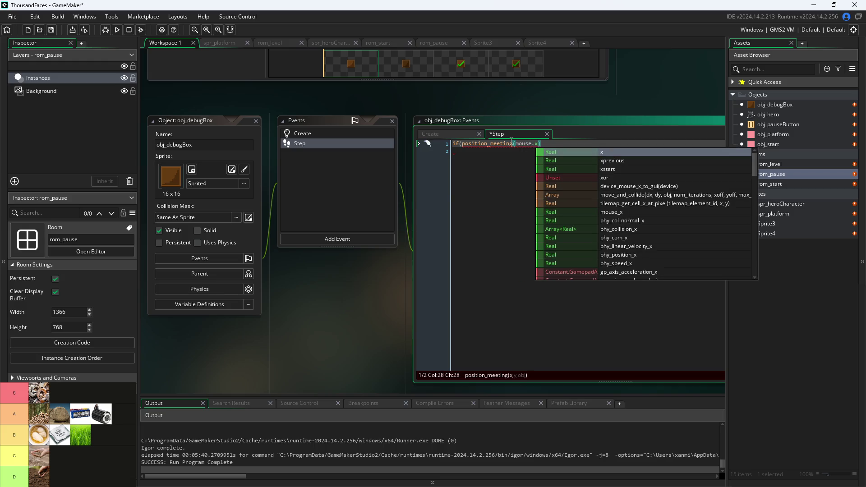
key("BackSpace")
key("BackSpace")
key("Down")
key("Down")
key("Down")
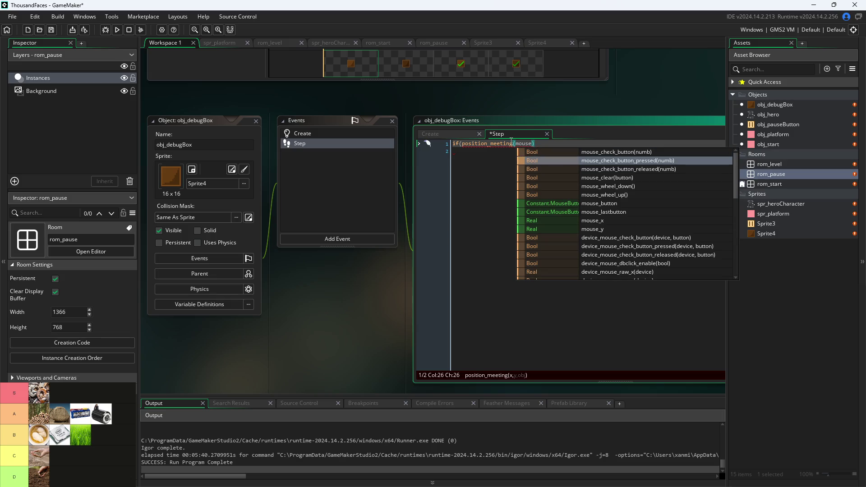
key("Return")
type(",moius")
key("BackSpace")
key("BackSpace")
key("BackSpace")
type("use_y")
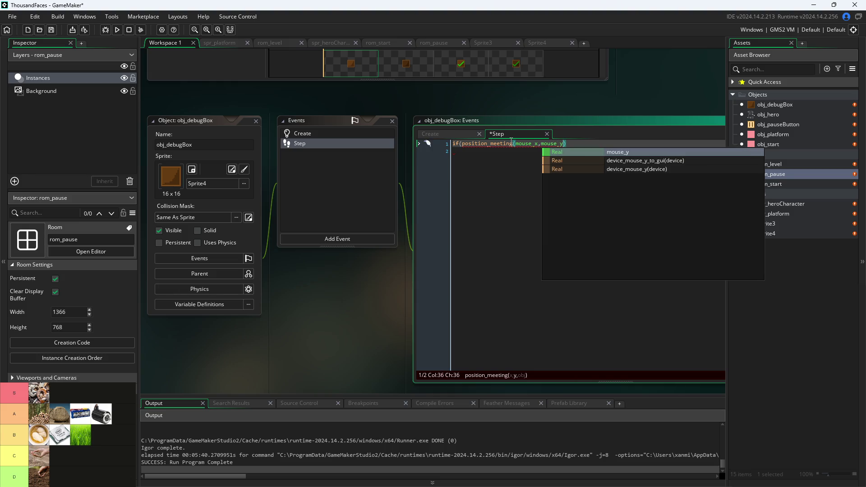
type(",")
key("BackSpace")
type(",")
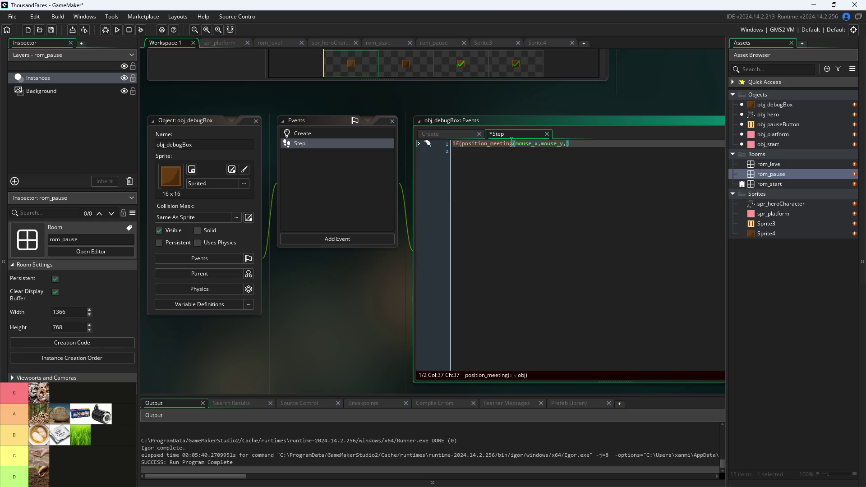
type("obj_")
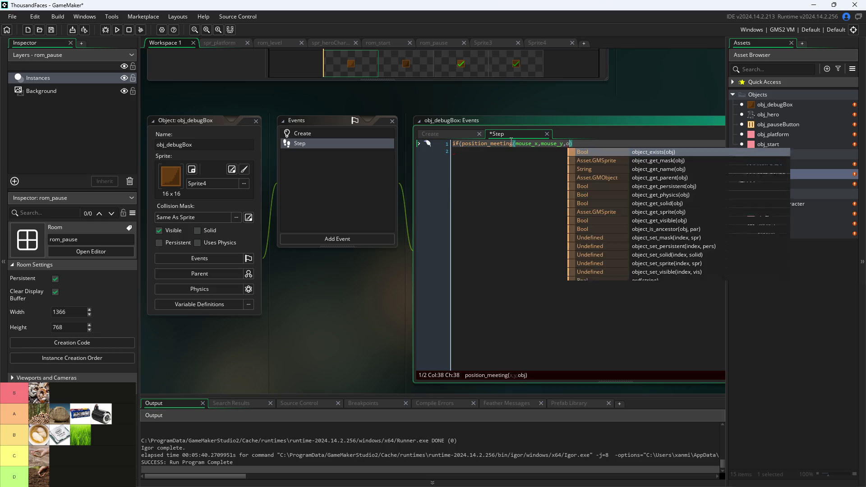
type("debugBox)")
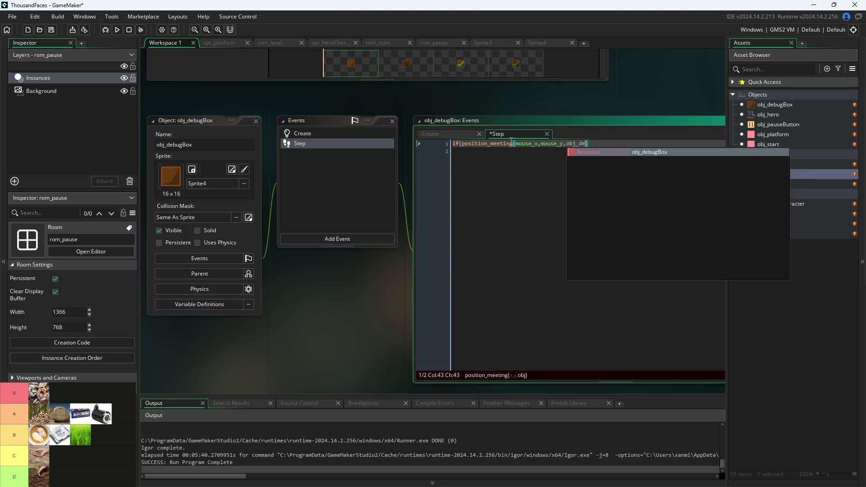
type("{")
key("Return")
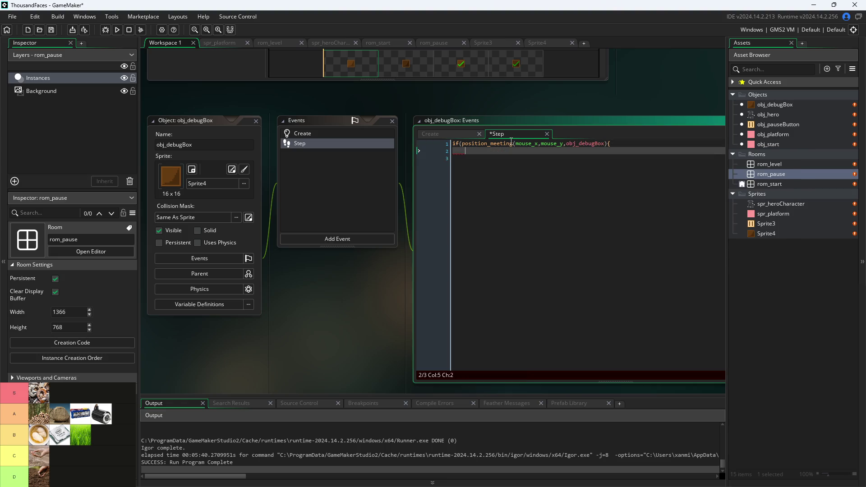
Begin a nested if(image_number condition on the next line, then select image_number
type("if")
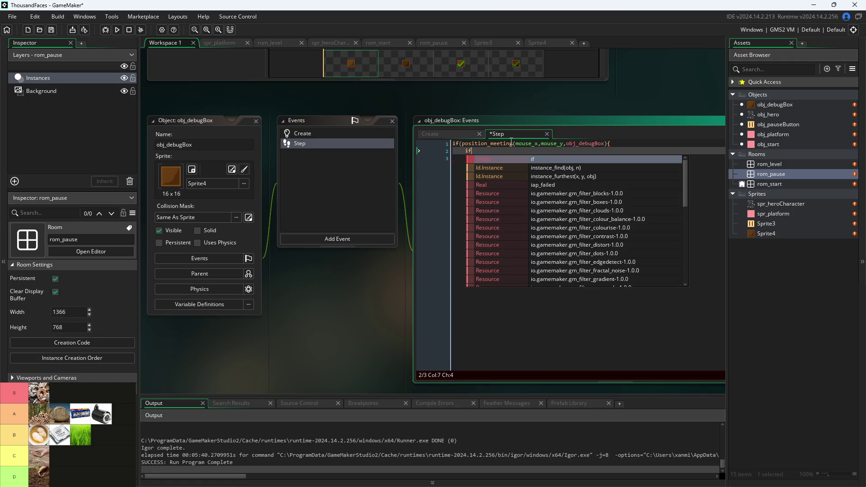
type("(sprite")
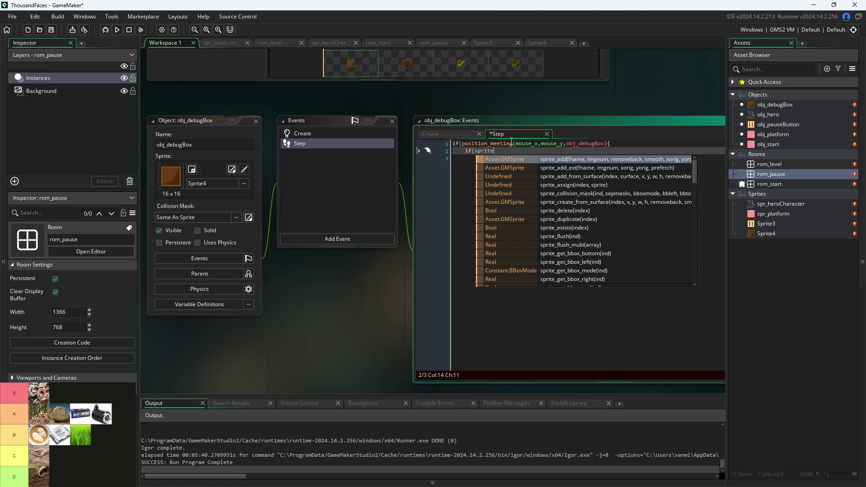
key("BackSpace")
key("BackSpace")
key("BackSpace")
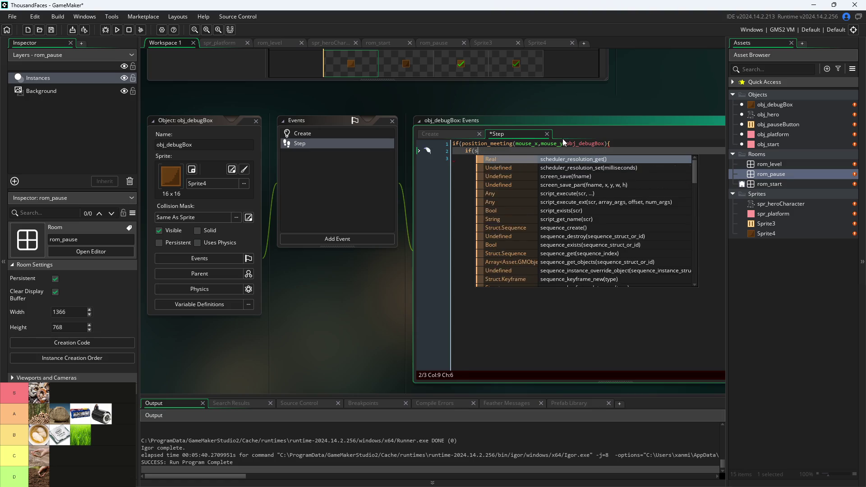
type("image")
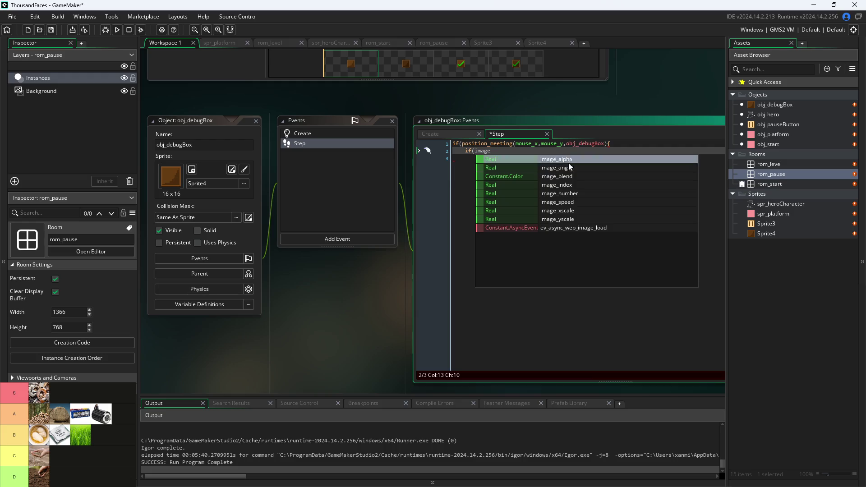
left_click(577, 197)
mouse_move(500, 151)
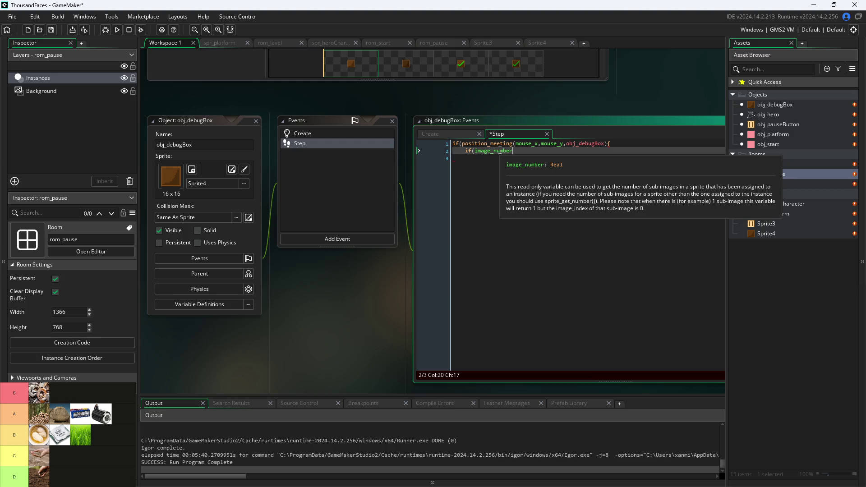
double_click(478, 151)
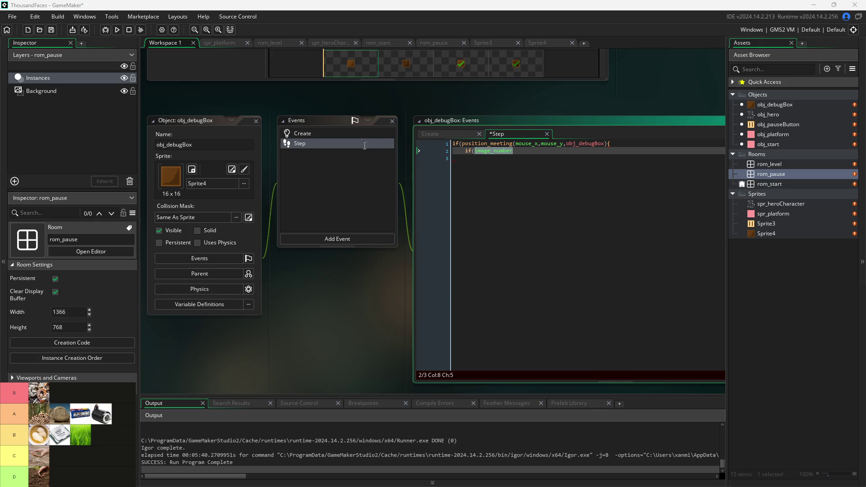
Append =0 after image_number on line 2 of obj_debugBox's Step code
left_click(534, 156)
left_click(529, 152)
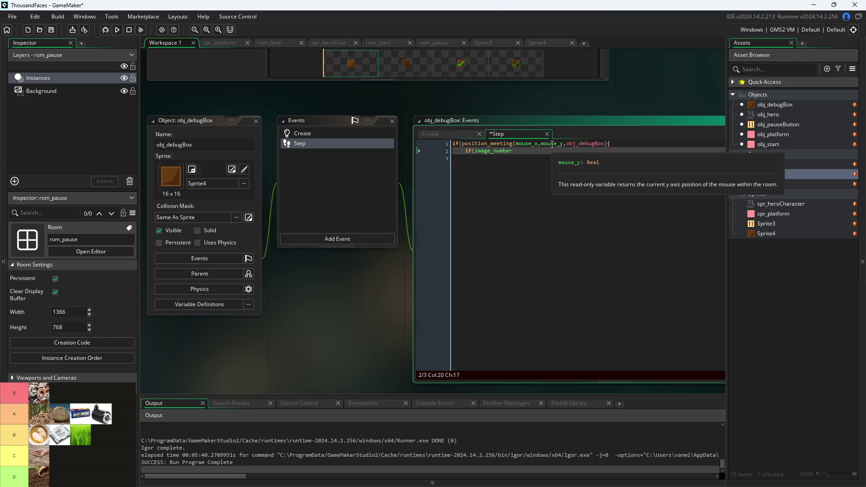
type("=")
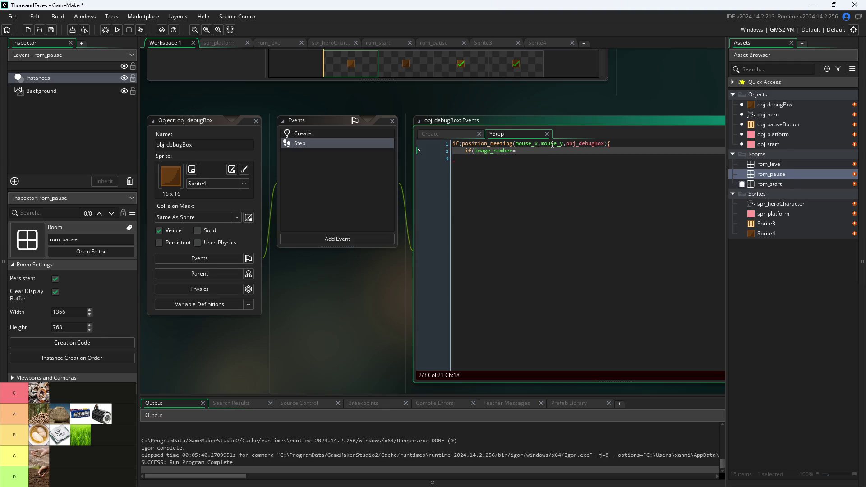
type("0")
Open Sprite4 to check its four 16×16 frames
left_click(481, 43)
left_click(166, 43)
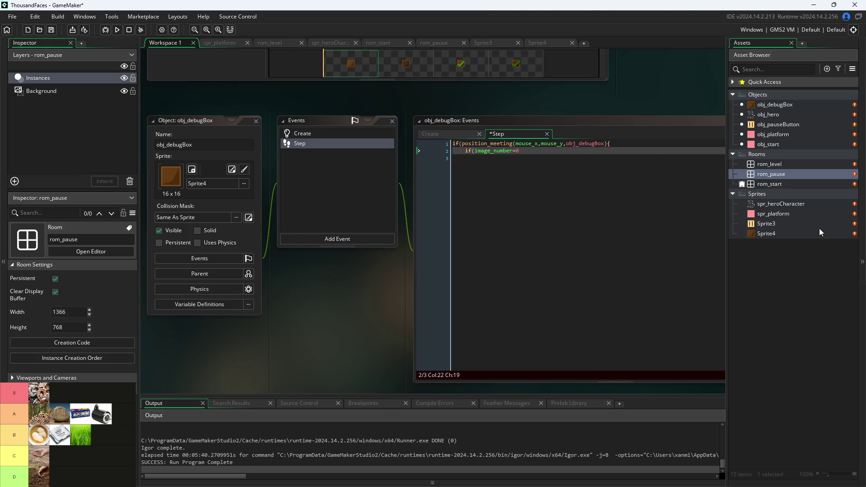
double_click(797, 234)
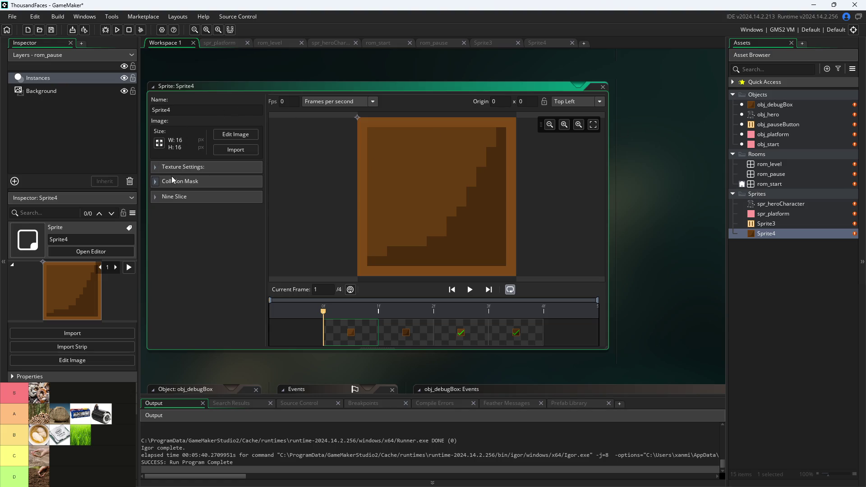
key("Right")
key("Right")
key("Right")
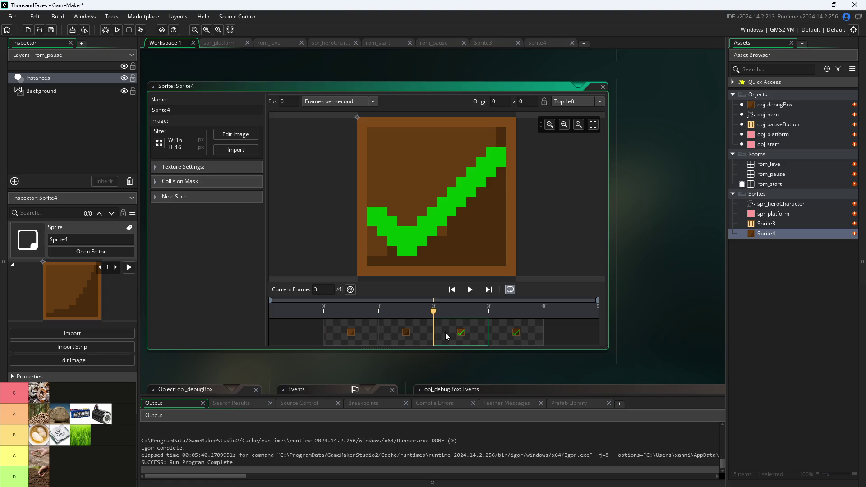
left_click(341, 332)
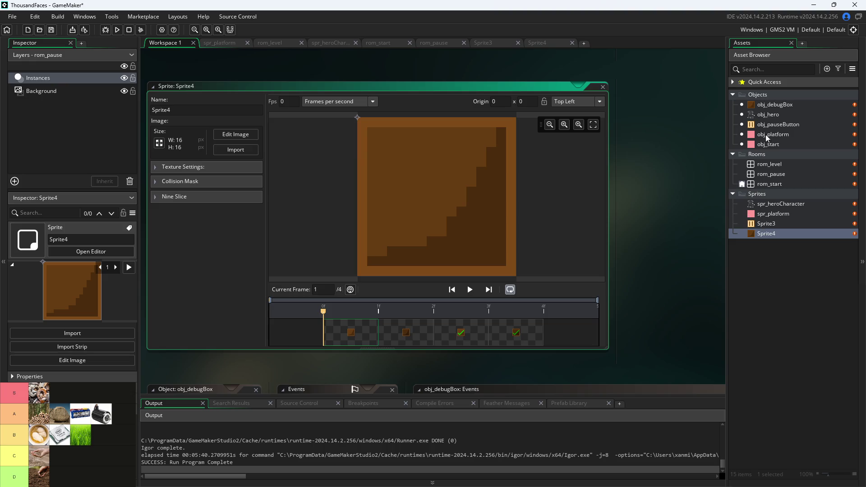
double_click(762, 104)
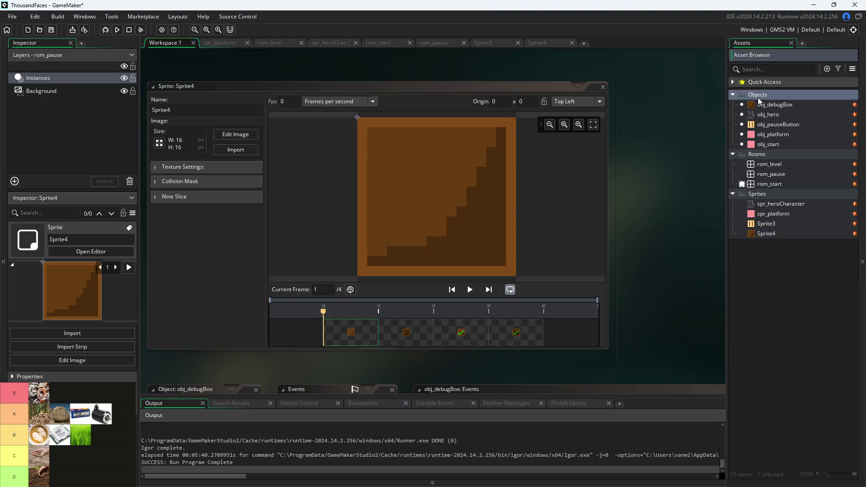
left_click(568, 118)
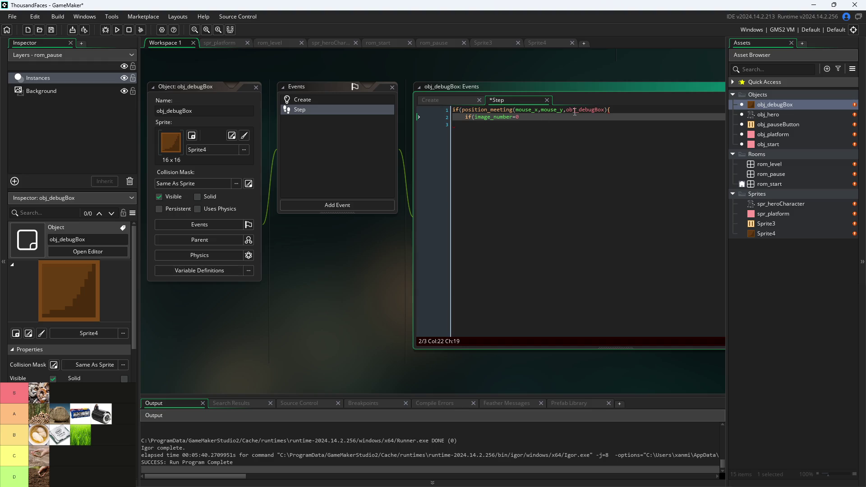
Create a new object in the Objects folder named obj_checkbox
right_click(787, 97)
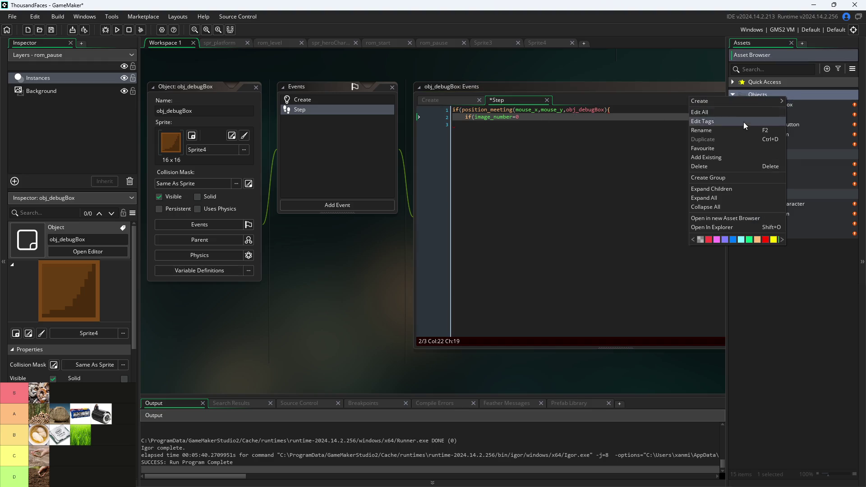
mouse_move(728, 101)
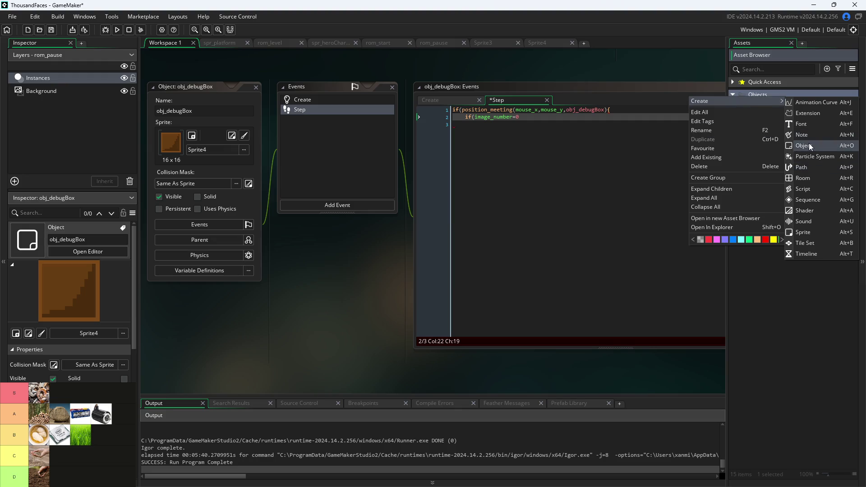
left_click(809, 145)
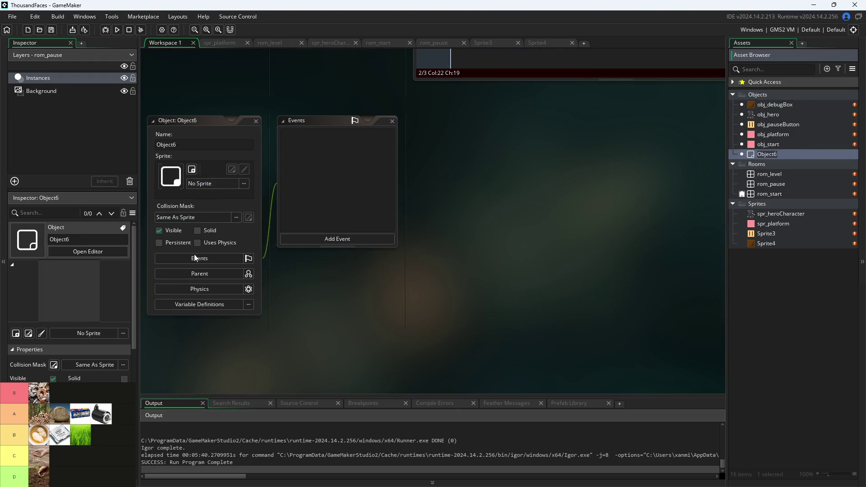
key("BackSpace")
type("obj")
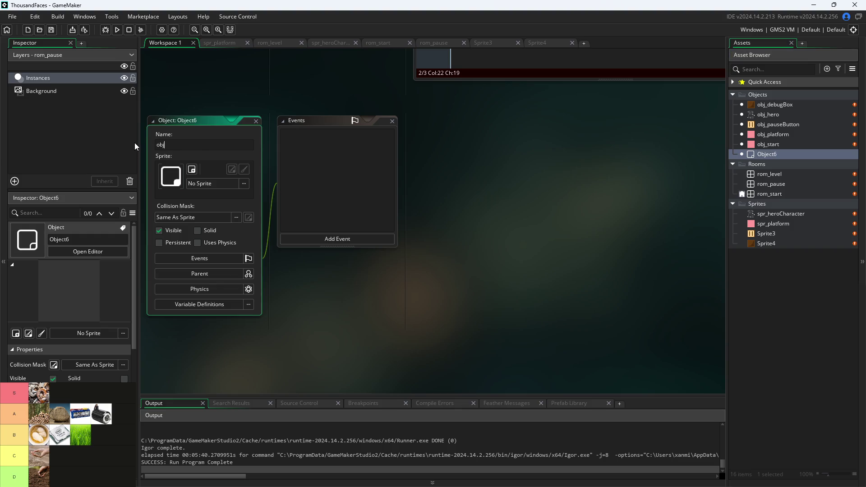
type("_checkbo")
type("c")
key("BackSpace")
type("x")
Assign Sprite4 as obj_checkbox's sprite
left_click(216, 183)
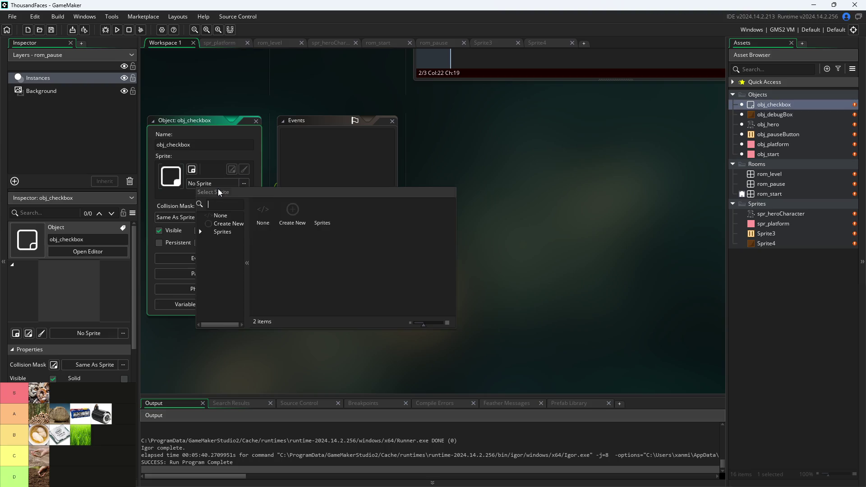
left_click(200, 231)
left_click(227, 265)
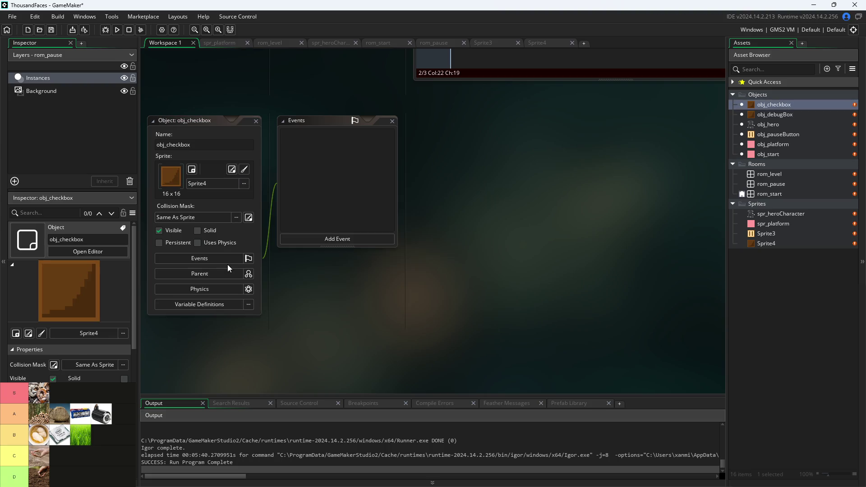
scroll(359, 306, "up", 5)
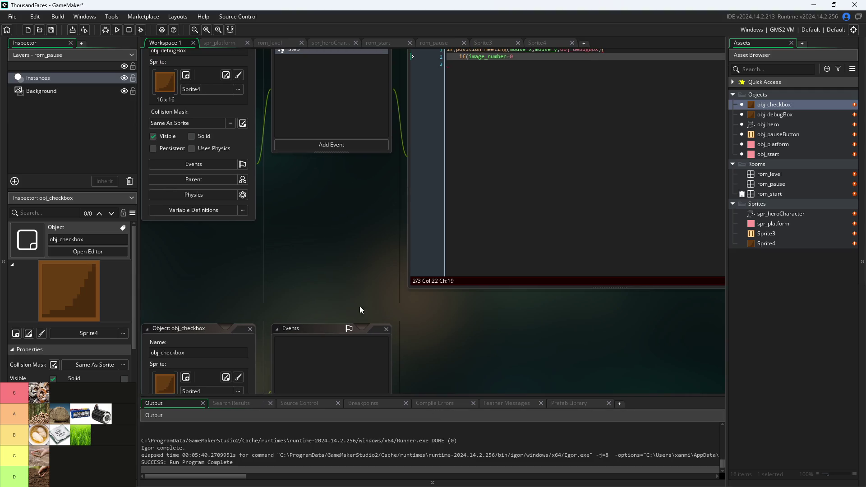
Copy obj_debugBox's mouse-over Step code into a new Step event on obj_checkbox
scroll(316, 313, "down", 2, "ctrl")
scroll(498, 181, "up", 1, "ctrl")
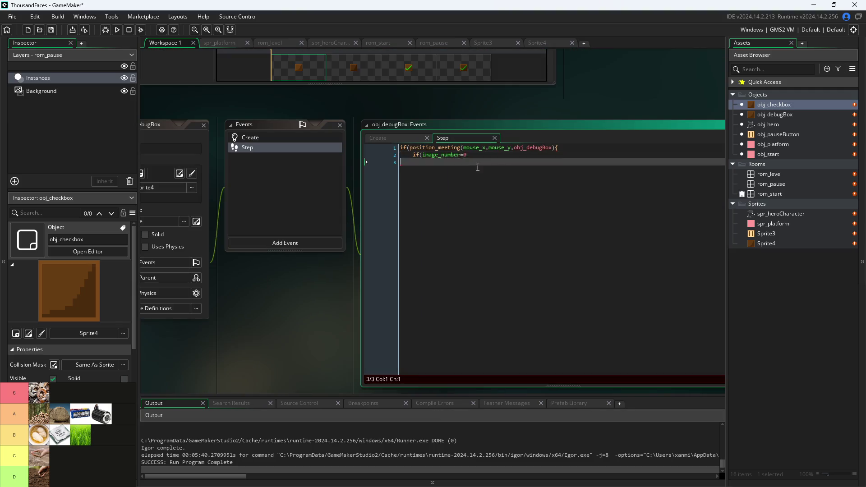
left_click_drag(498, 181, 248, 124)
key("ctrl+c")
left_click_drag(332, 359, 452, 121)
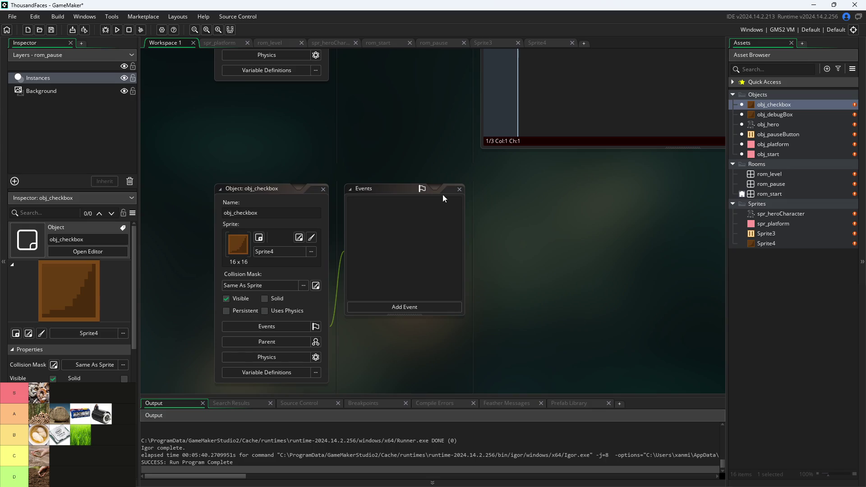
left_click(427, 309)
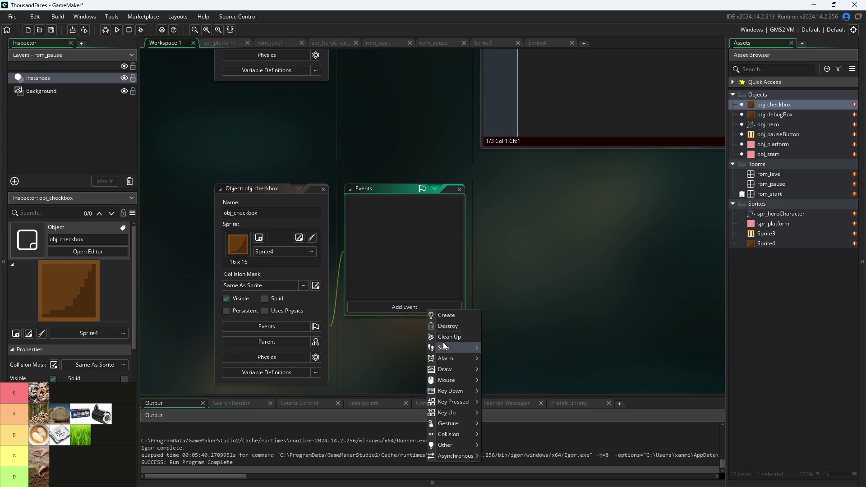
mouse_move(451, 347)
left_click(509, 345)
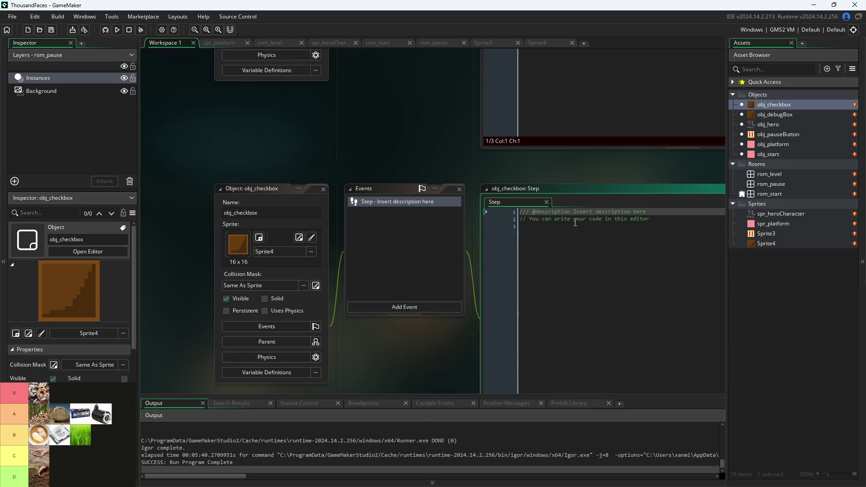
key("ctrl+v")
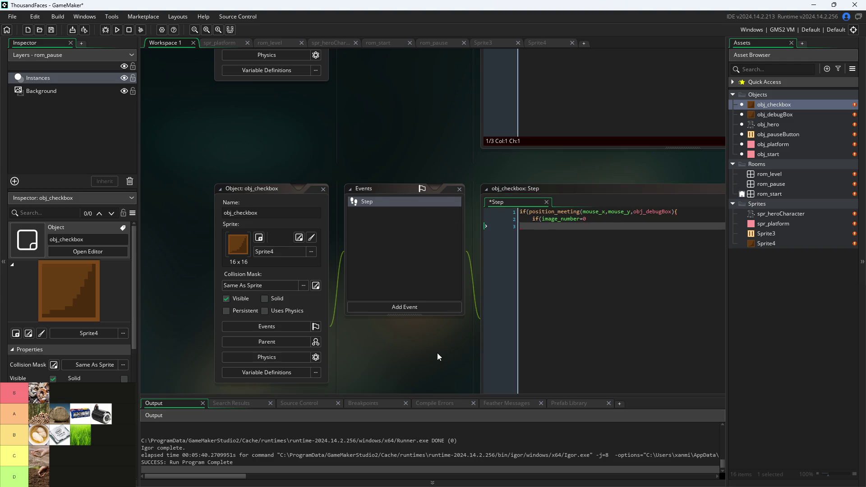
left_click_drag(437, 353, 232, 326)
scroll(232, 327, "up", 2)
Change line 2 of obj_checkbox's Step code to test image_number=1, rechecking Sprite4's frames
left_click(441, 173)
type("1")
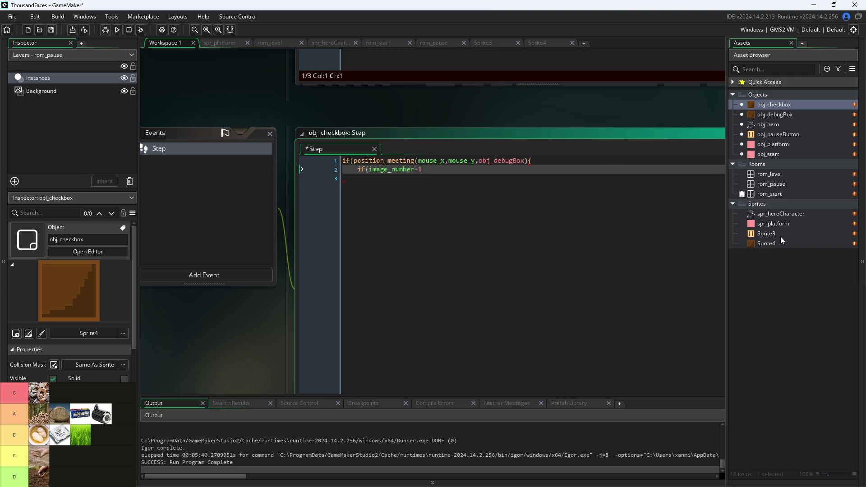
double_click(768, 242)
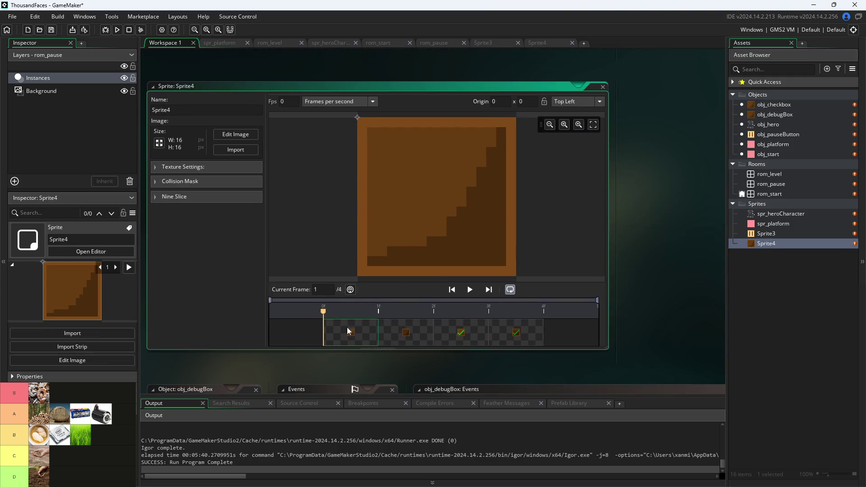
scroll(583, 143, "down", 5)
scroll(702, 216, "down", 3)
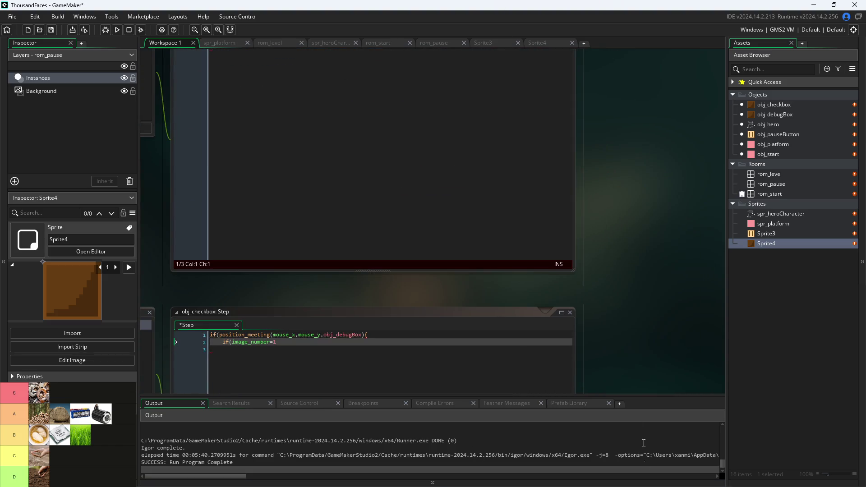
left_click(318, 254)
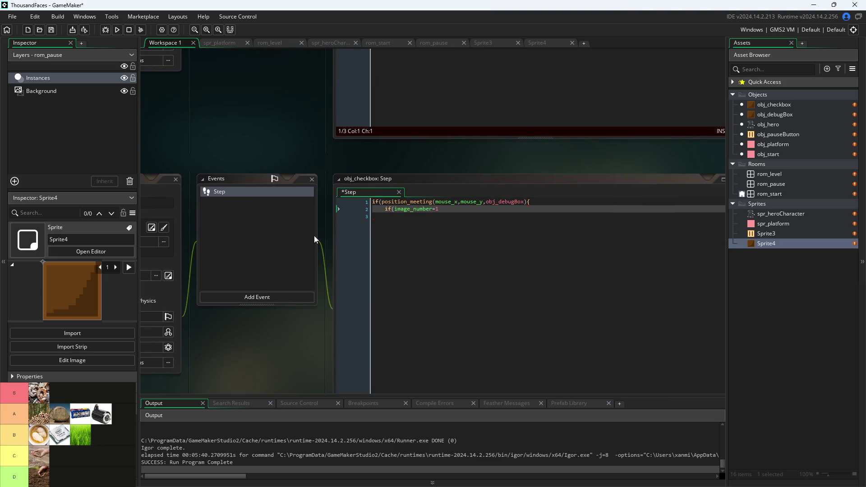
left_click(269, 298)
Add a Create event to obj_checkbox containing checked=false;
left_click(285, 300)
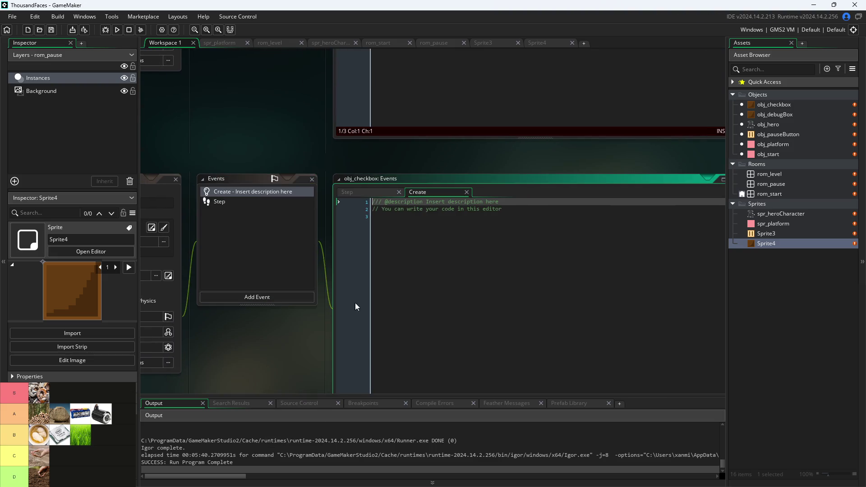
key("BackSpace")
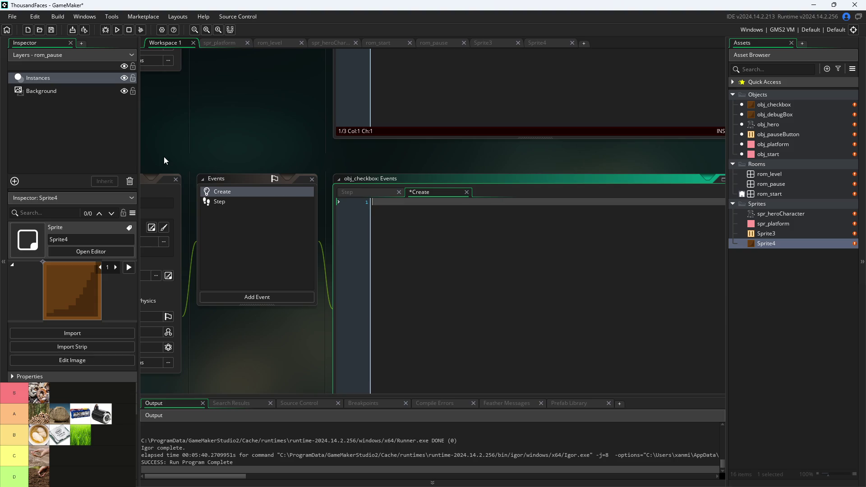
type("ca")
key("BackSpace")
key("BackSpace")
left_click(223, 202)
left_click(392, 204)
type("checked=fals;e")
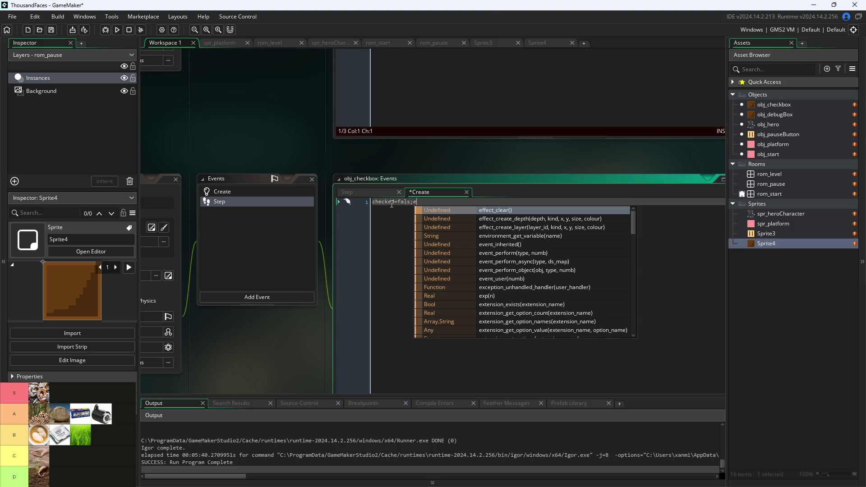
key("Left")
type("e")
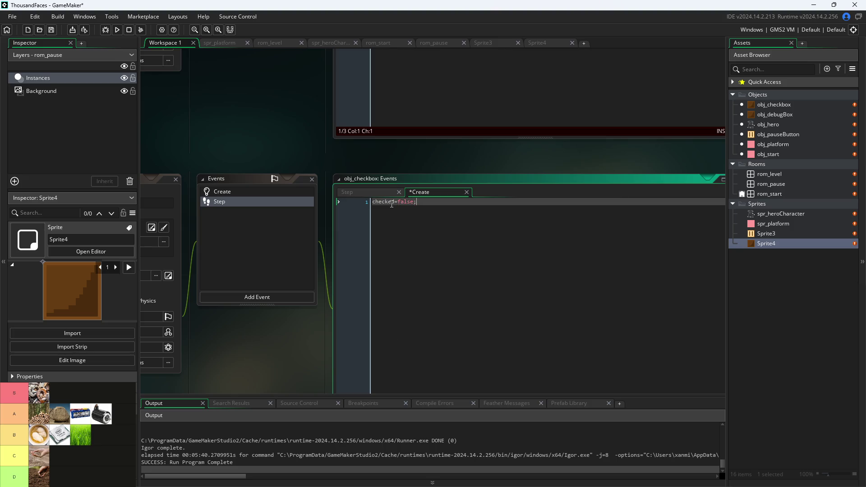
left_click(359, 191)
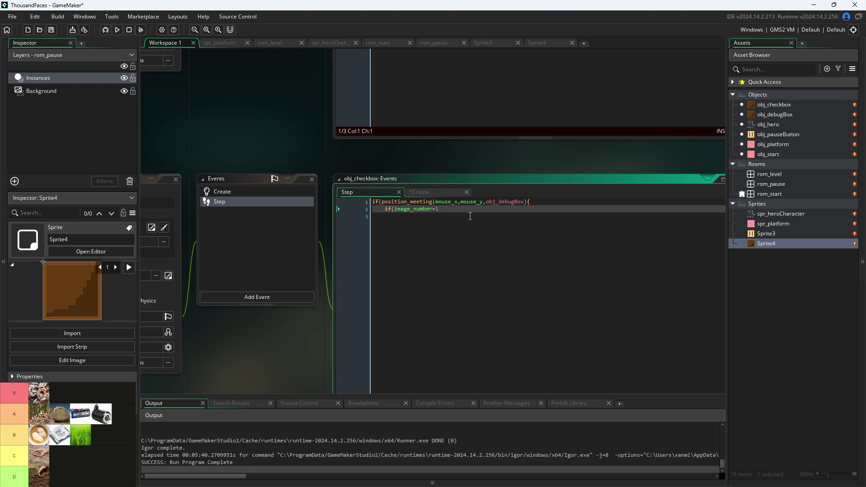
Rewrite line 2 as if(checked){ inside the position_meeting block
key("BackSpace")
key("BackSpace")
key("BackSpace")
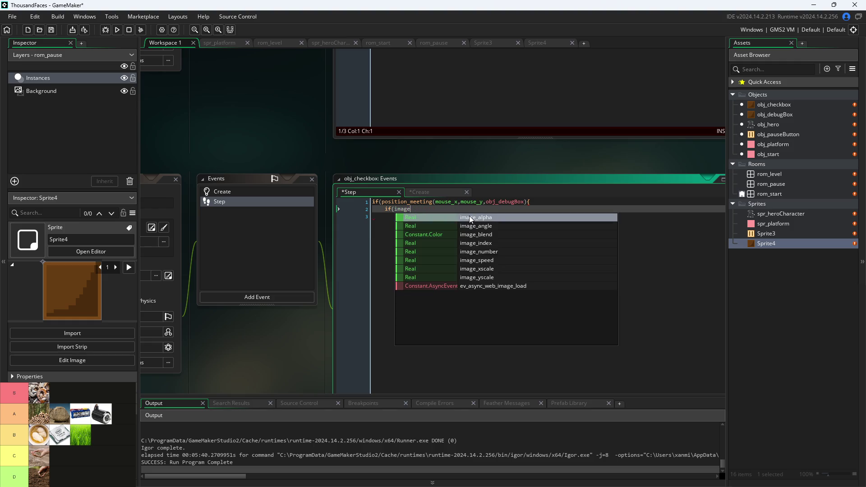
key("BackSpace")
key("BackSpace")
key("BackSpace")
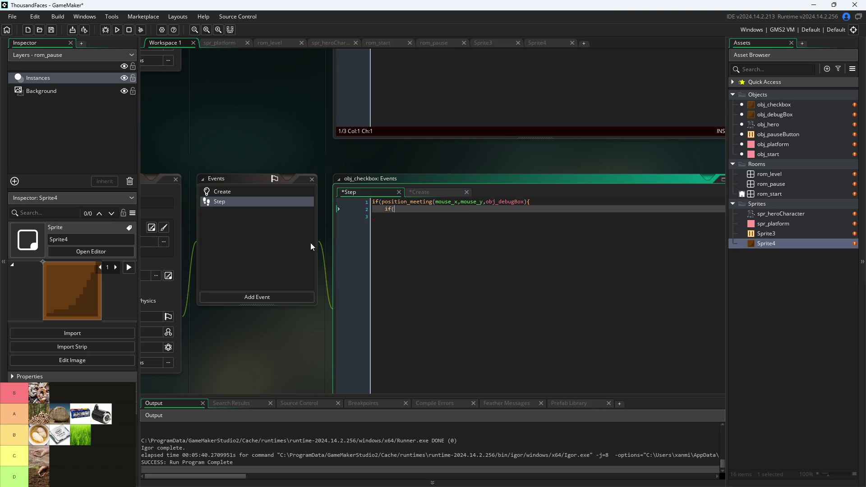
left_click(377, 203)
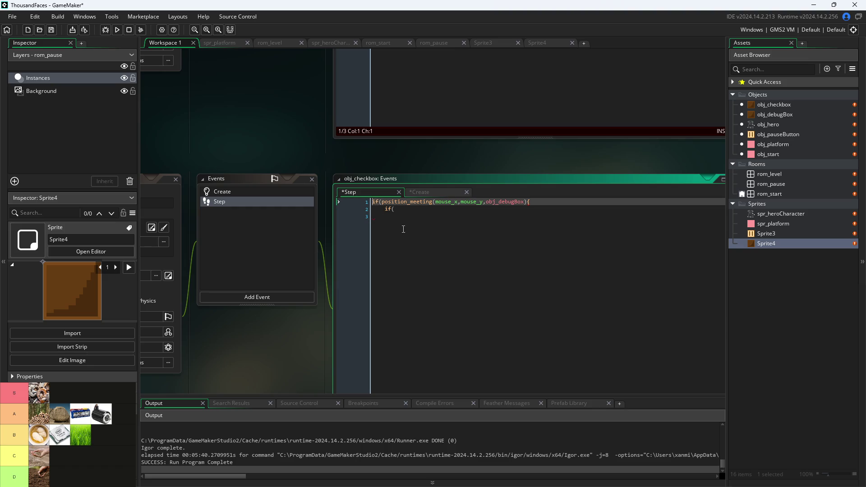
key("Down")
key("End")
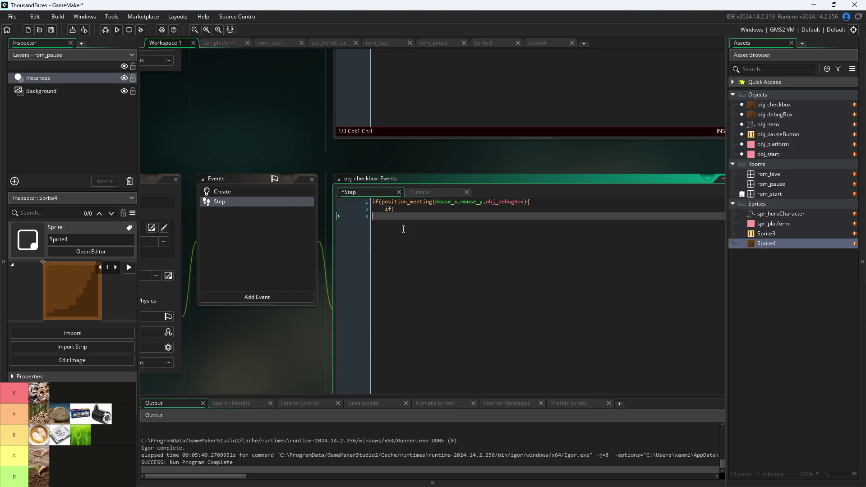
type("checked")
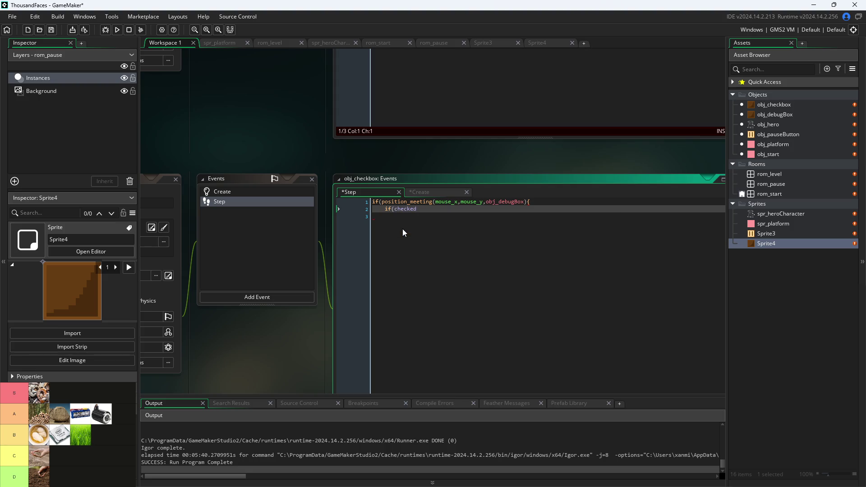
left_click(429, 192)
left_click(372, 194)
left_click(430, 209)
type("{")
key("Return")
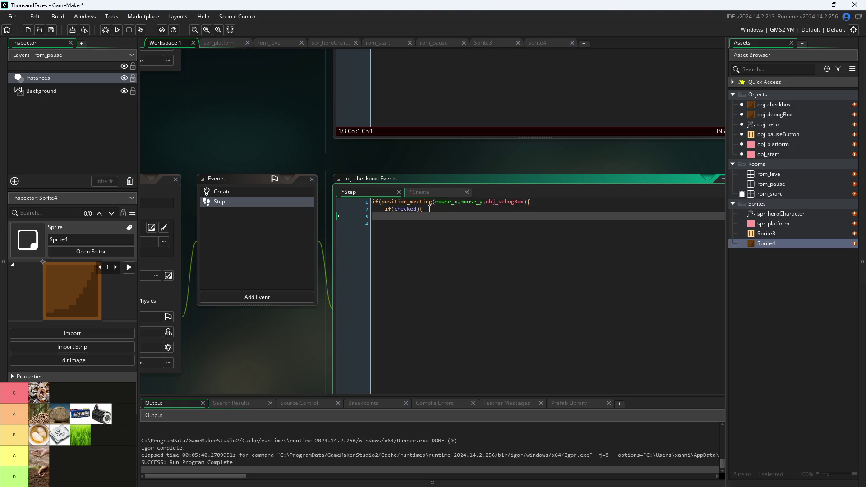
Add an image_index assignment under if(checked) plus an else{image_index=1;} branch
type("image")
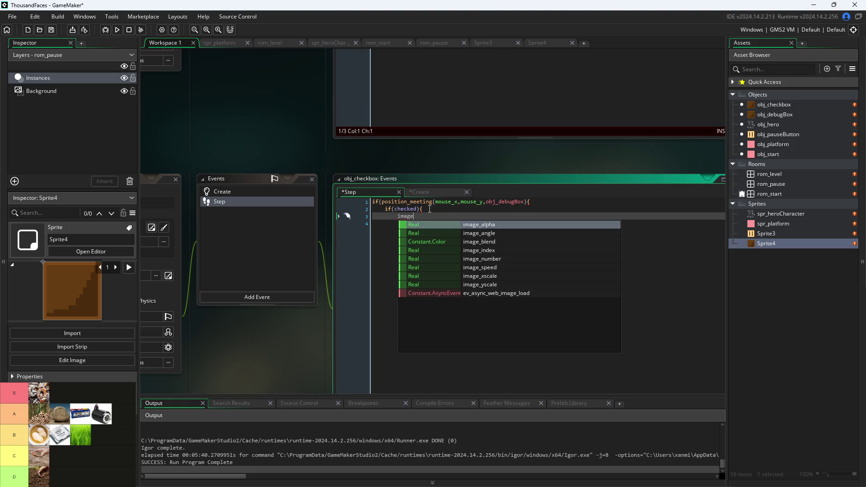
key("Down")
key("Down")
key("Down")
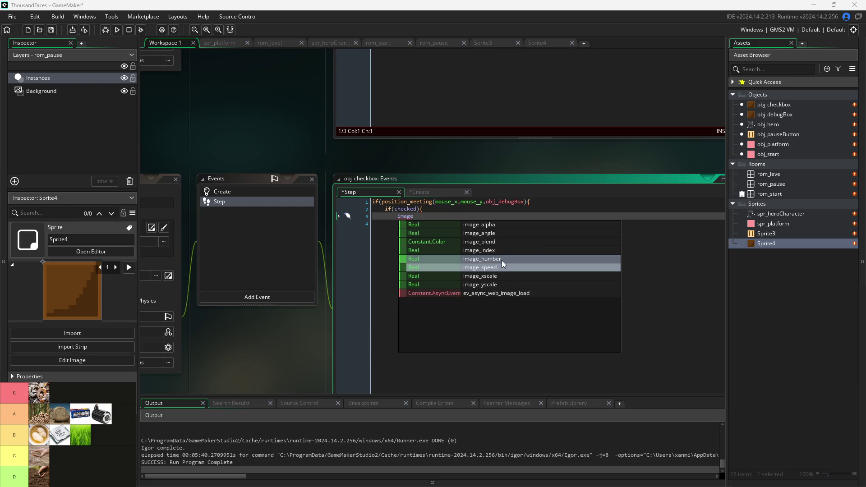
left_click(503, 249)
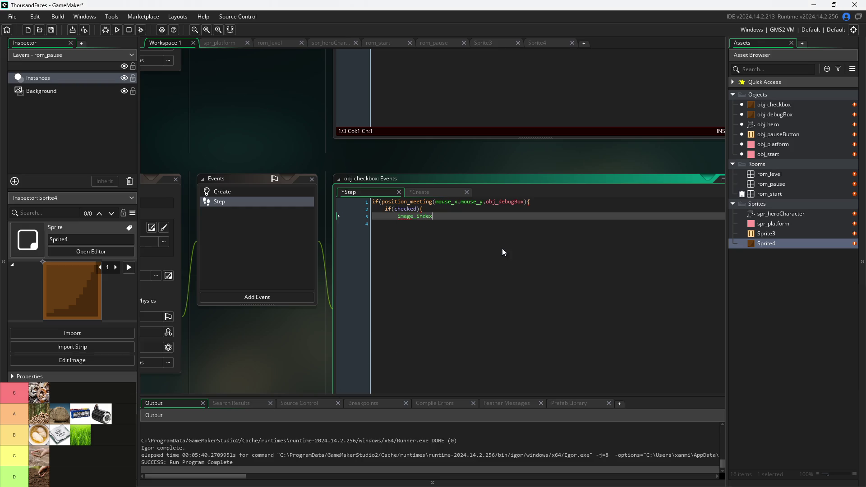
type("=1")
key("BackSpace")
type("0;")
scroll(333, 321, "up", 3)
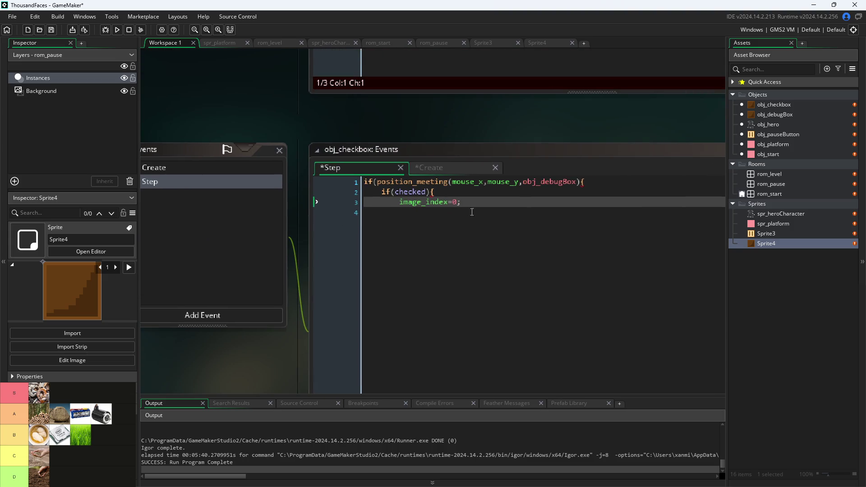
left_click(466, 198)
type("1")
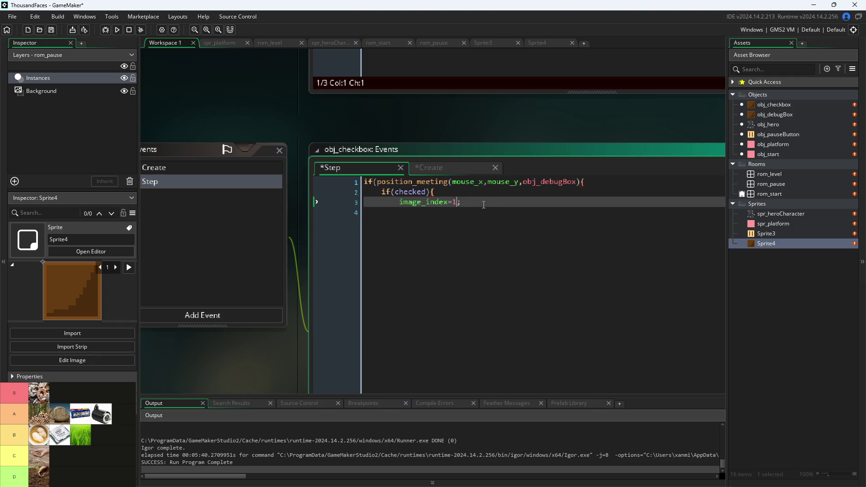
type("4")
key("Return")
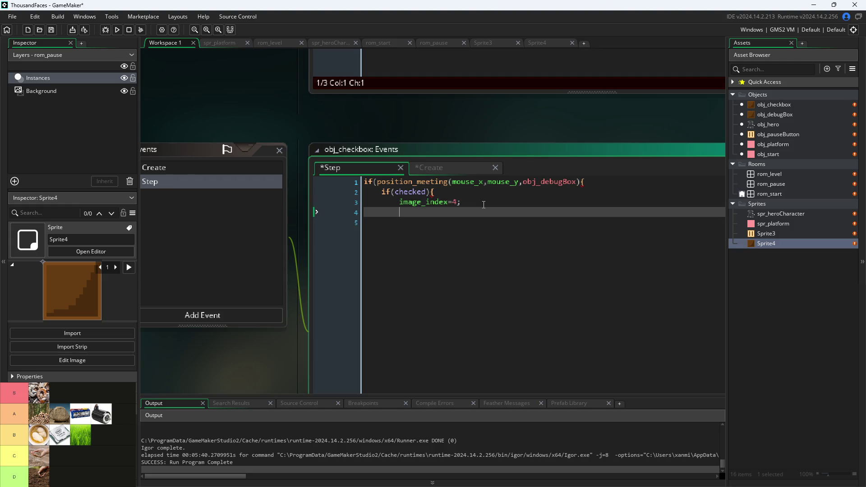
type("}")
key("Return")
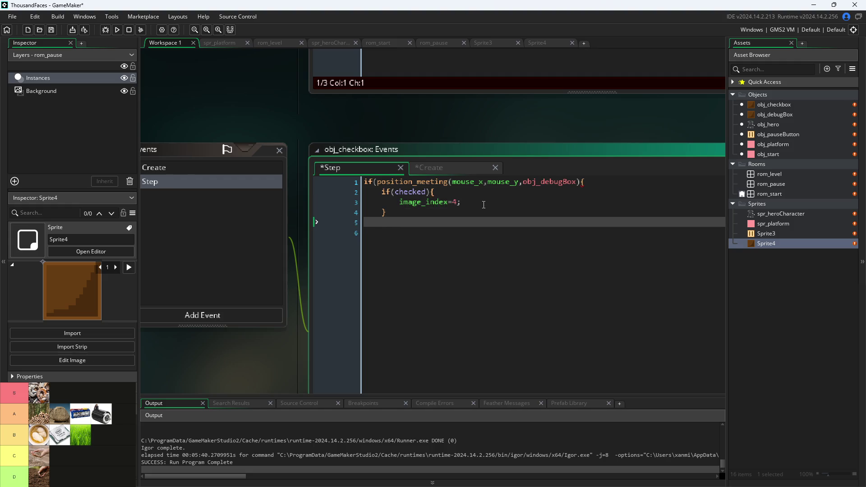
type("else")
type("{")
type("ima")
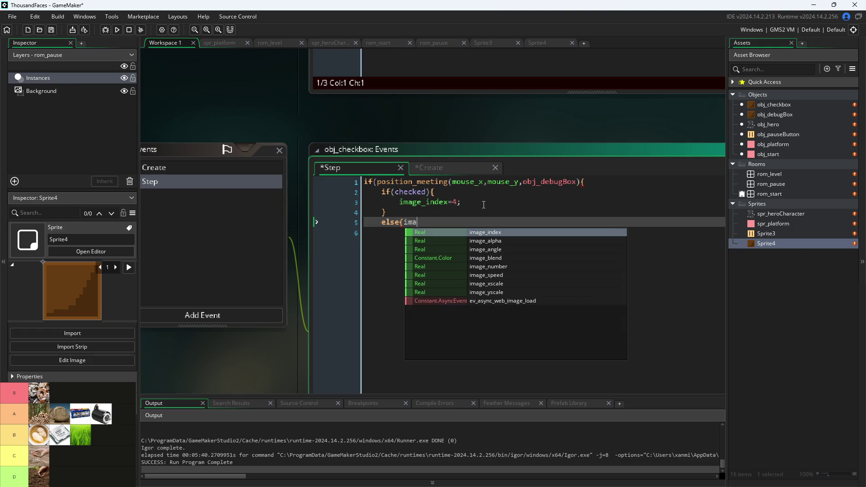
type("ge_index=1;")
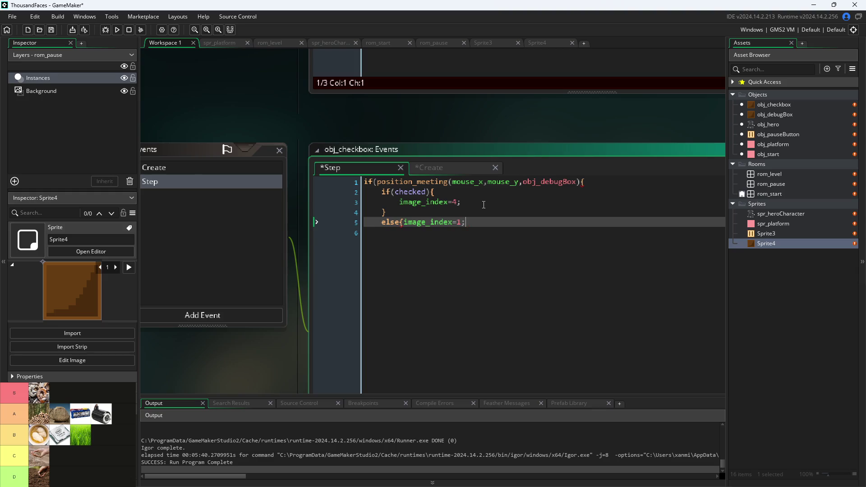
type("}")
Set the checked image_index to 3 and begin an outer else{ below the inner block
left_click(483, 204)
key("BackSpace")
type("3")
key("Down")
key("Down")
key("Down")
type("}")
key("Return")
type("else")
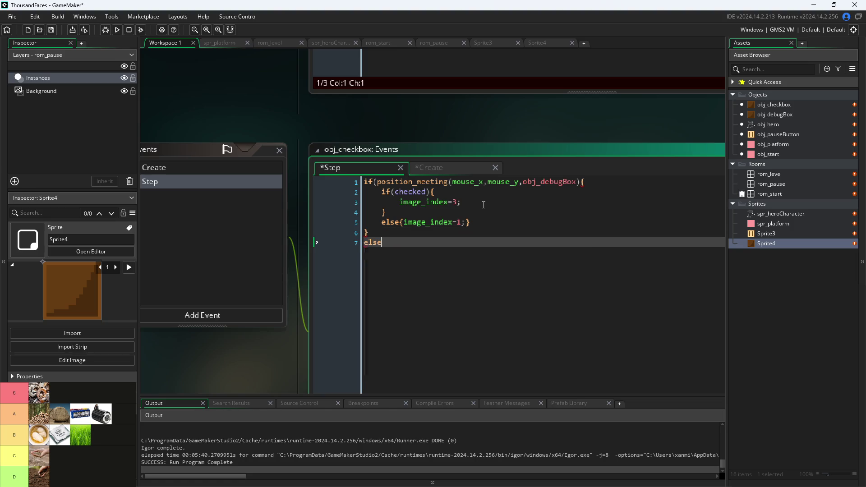
type("{")
key("Up")
key("Up")
key("Up")
key("Up")
key("Up")
key("Home")
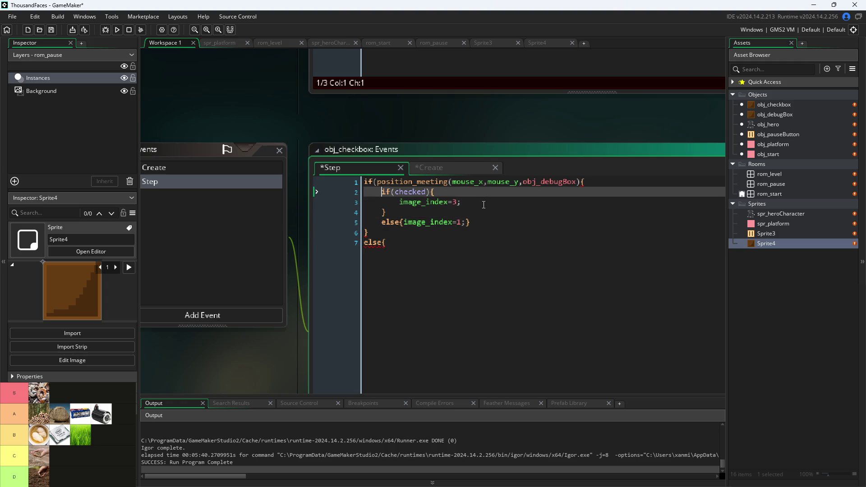
key("shift+Down")
key("shift+Down")
key("shift+Down")
key("shift+Up")
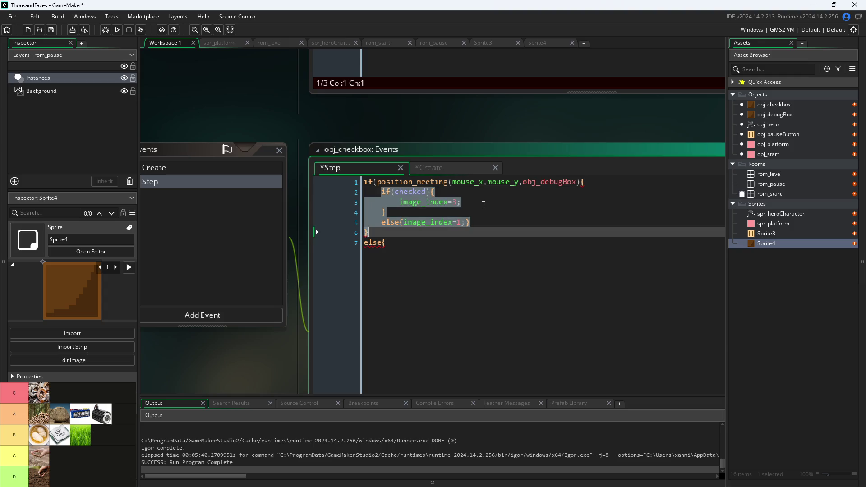
Copy the inner if/else block into the outer else and close it with }
key("shift+Left")
key("ctrl+c")
key("Down")
key("Down")
key("Return")
key("ctrl+v")
key("Up")
key("Up")
key("Down")
key("Down")
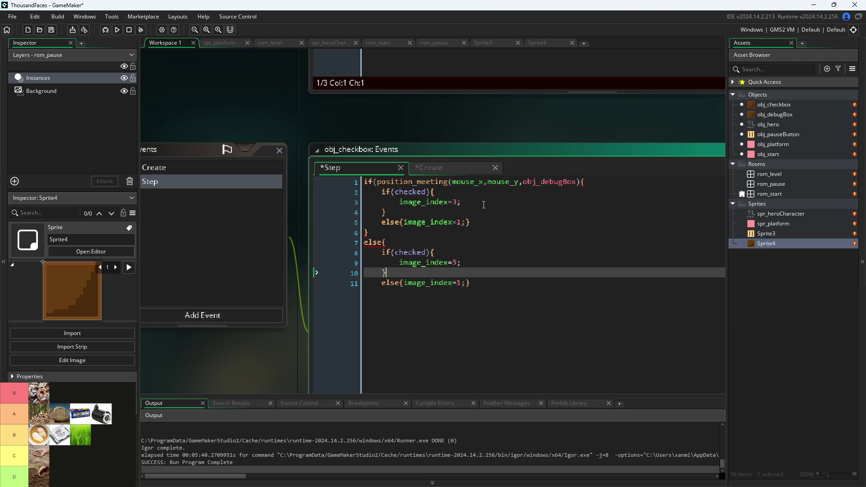
key("End")
key("Return")
type("}")
Add the missing ) to line 1's condition and check the brace pairing
key("Up")
key("Up")
key("Up")
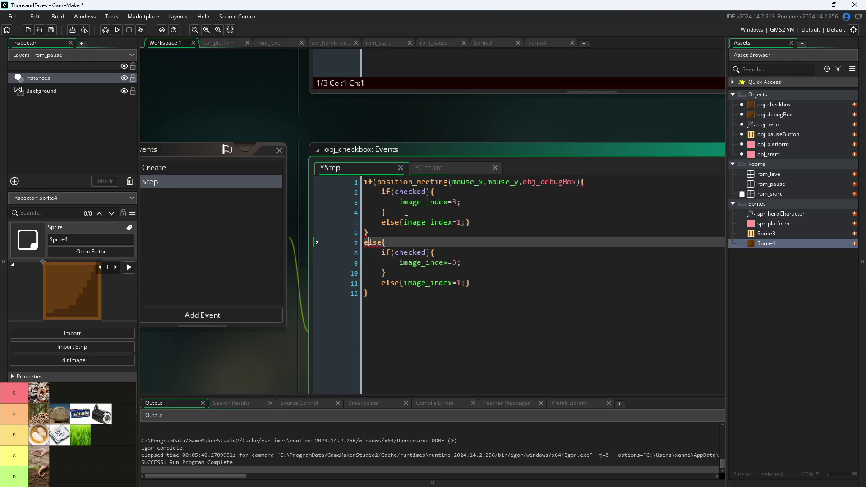
key("Up")
key("Up")
key("Up")
key("Up")
key("Up")
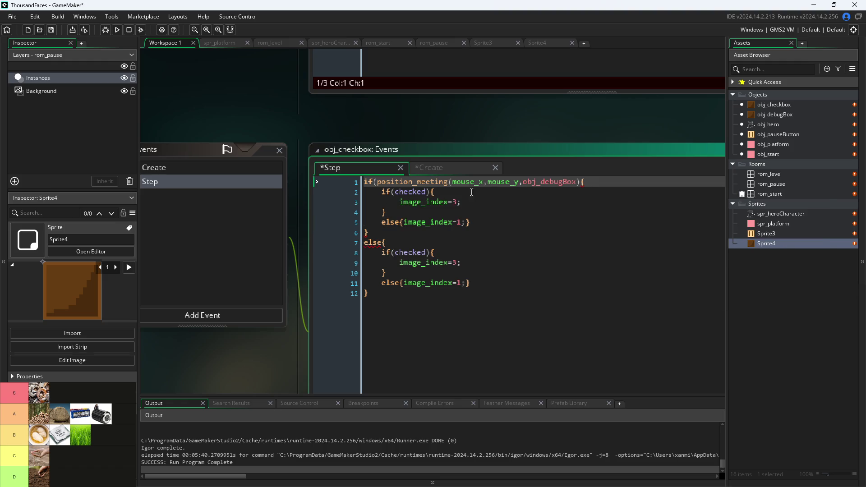
left_click(581, 182)
type(")")
left_click(501, 222)
left_click(494, 233)
left_click(484, 251)
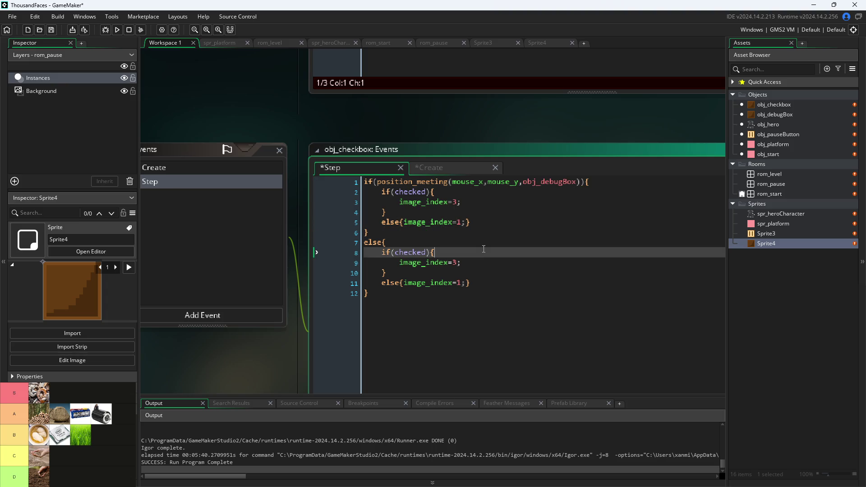
left_click(483, 237)
Change the copied image_index values to 2 and 0, then save the code
double_click(463, 263)
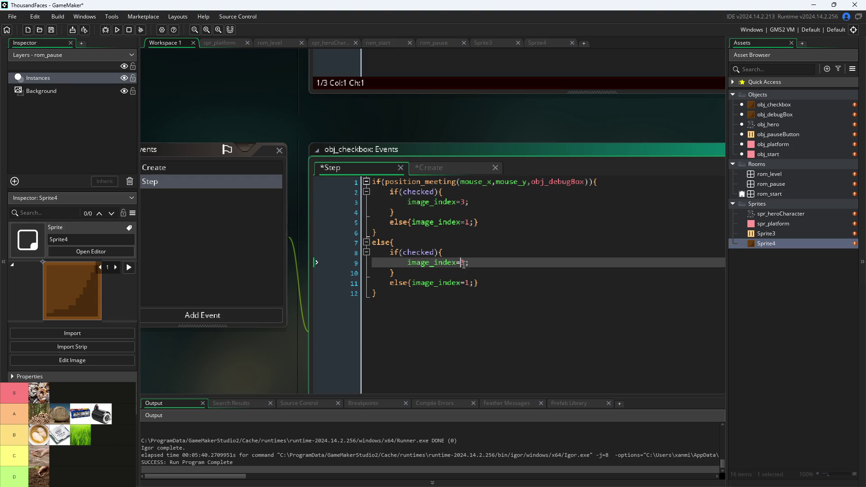
type("2")
key("Down")
key("Down")
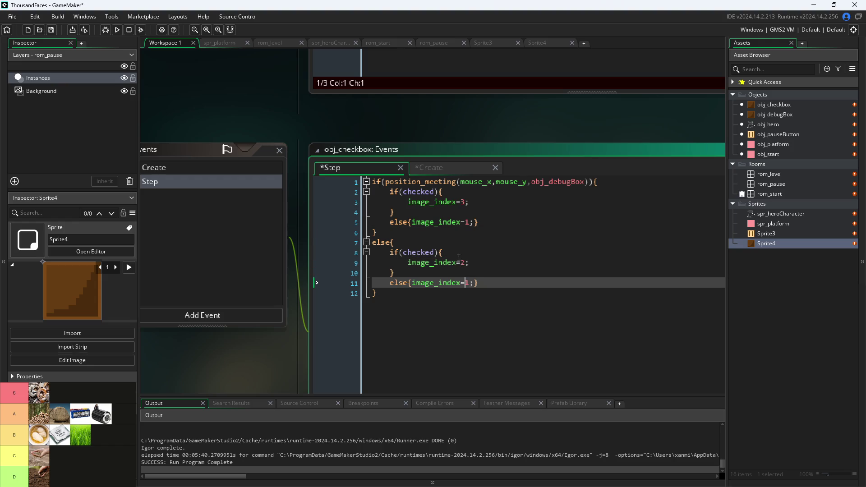
type("0")
right_click(458, 256)
left_click(254, 379)
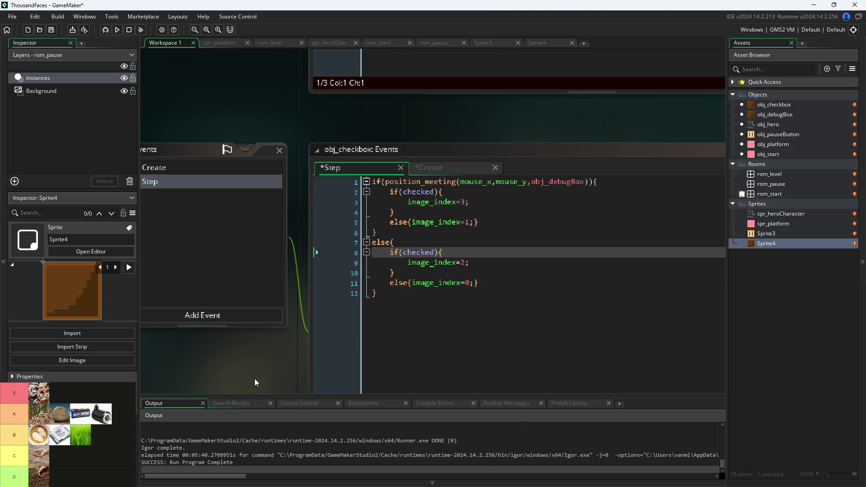
scroll(247, 370, "down", 2)
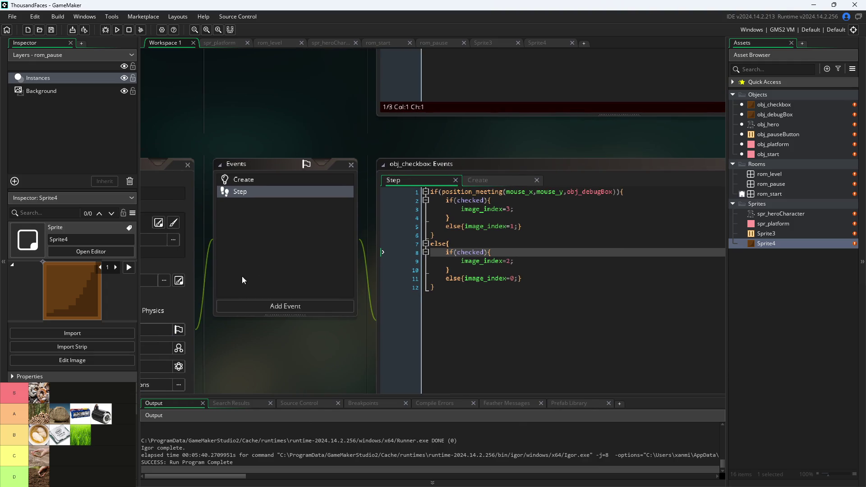
left_click(280, 310)
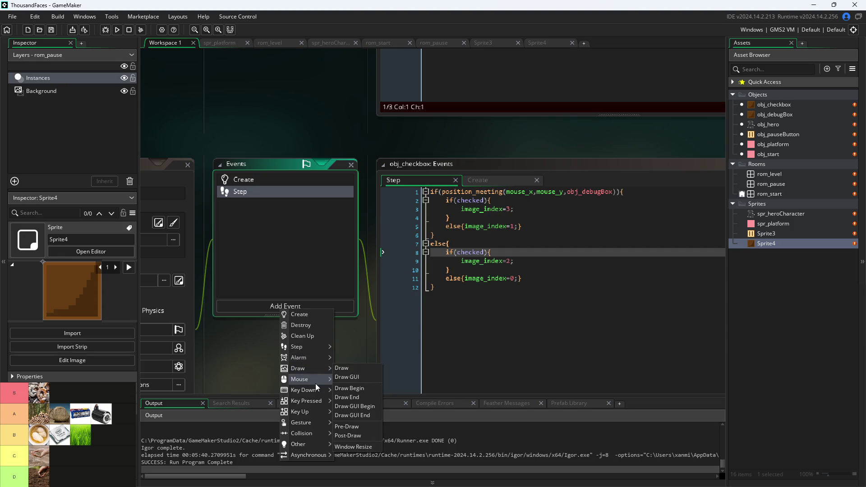
Add a Left Pressed mouse event to obj_checkbox with the code checked=!checked;
mouse_move(316, 382)
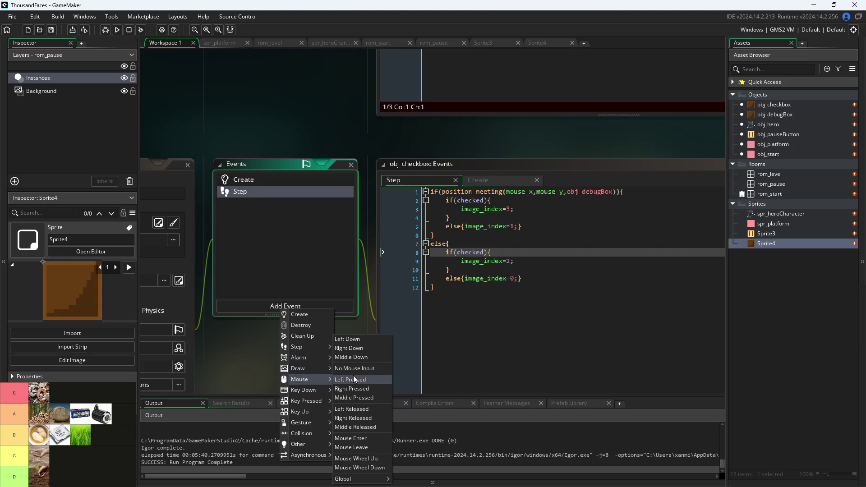
left_click(353, 376)
left_click_drag(329, 364, 239, 346)
left_click_drag(526, 194, 230, 174)
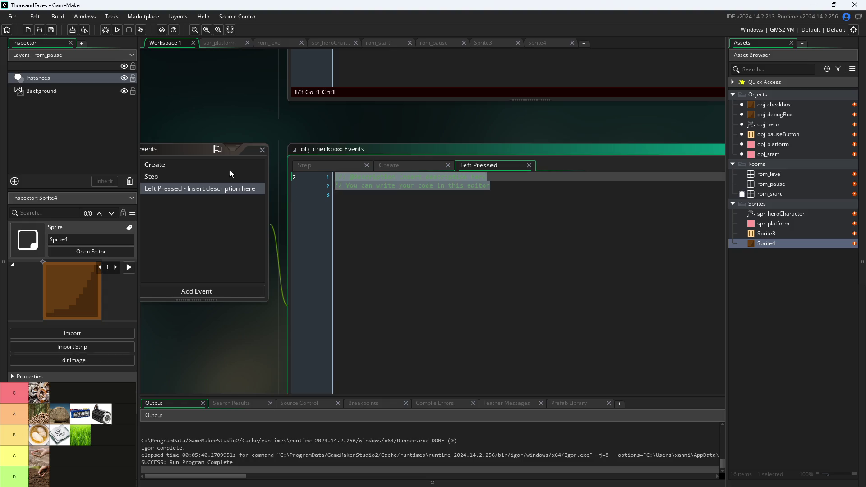
key("BackSpace")
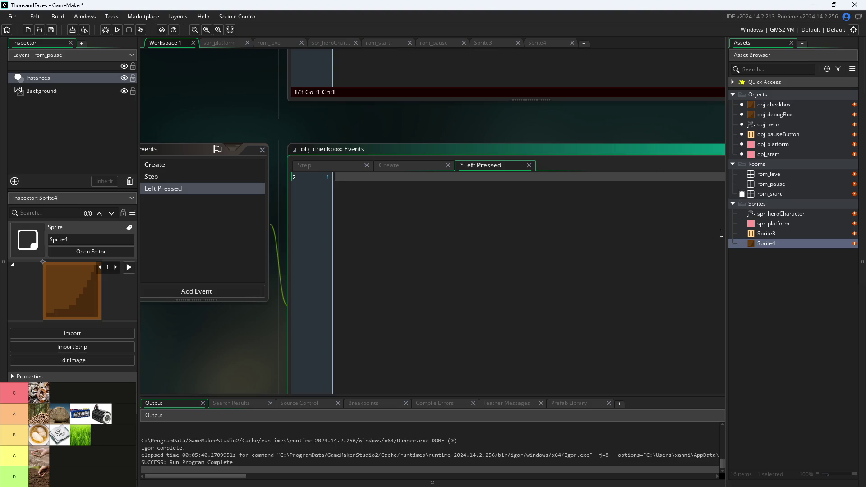
type("checked")
type("!=")
type(";")
key("BackSpace")
key("BackSpace")
key("BackSpace")
type("=!check")
type("ed;")
left_click_drag(297, 134, 346, 138)
scroll(361, 140, "left", 3)
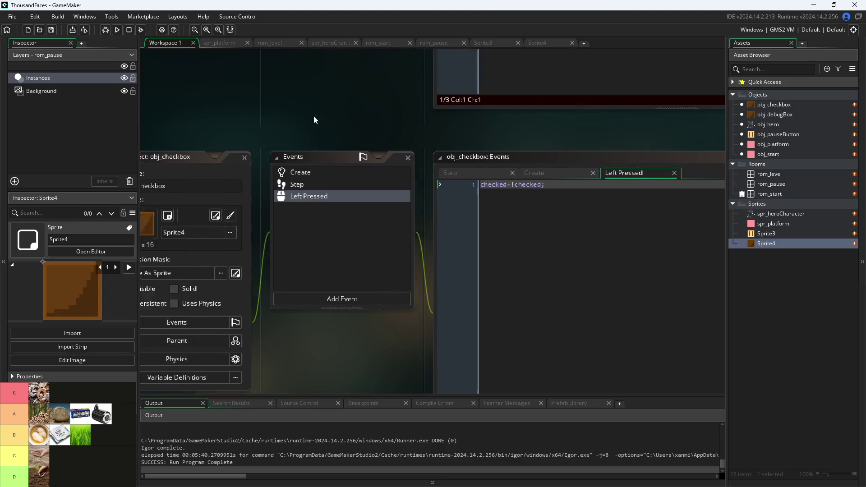
Delete the original obj_debugBox object
scroll(271, 180, "up", 3)
scroll(374, 241, "down", 5)
left_click(361, 134)
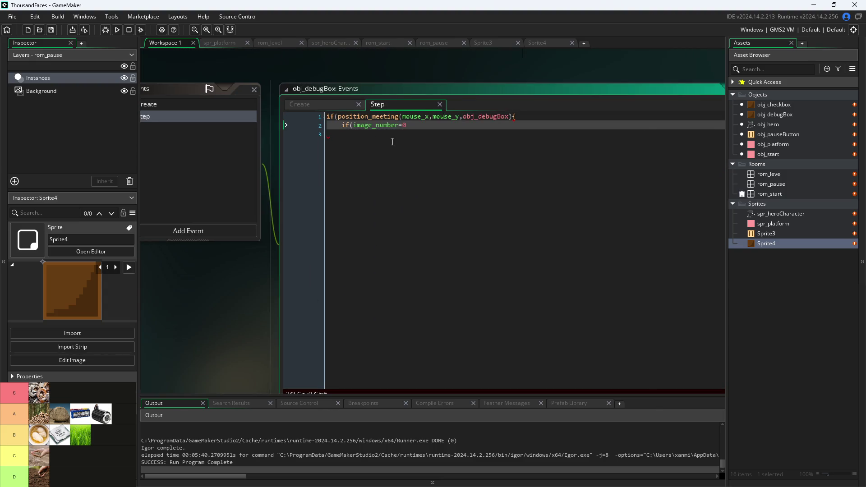
scroll(226, 320, "up", 2)
scroll(325, 316, "left", 5)
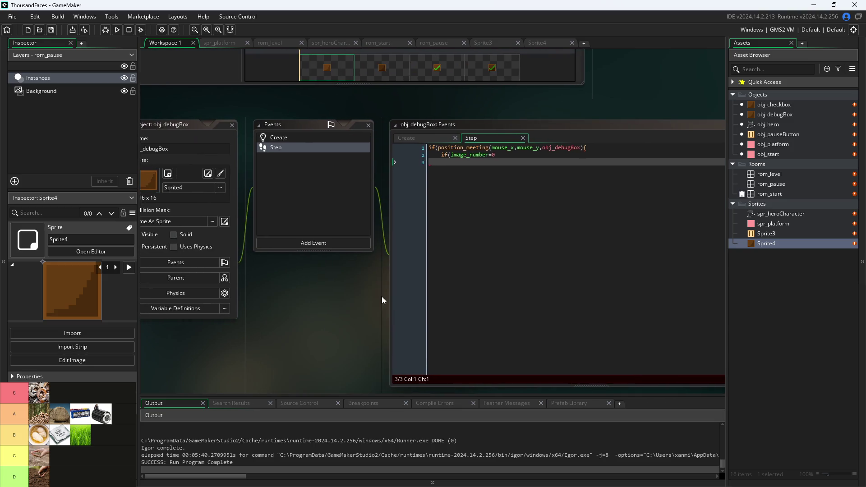
scroll(422, 319, "down", 2)
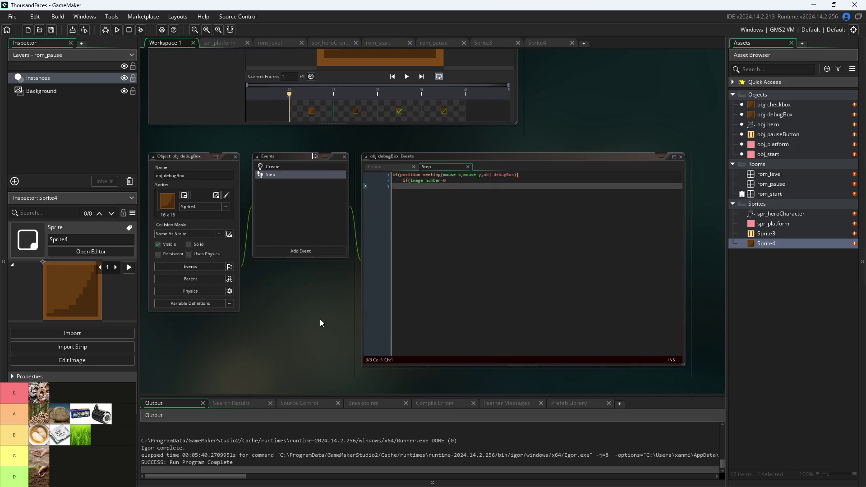
left_click(773, 116)
right_click(773, 116)
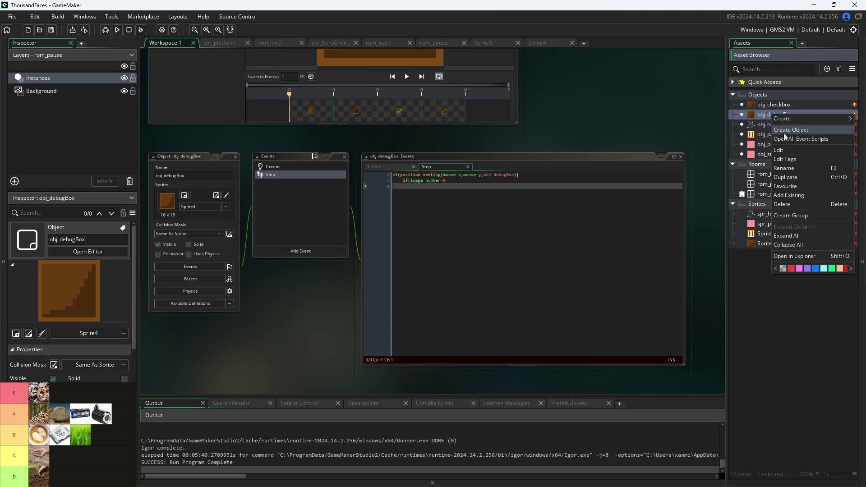
key("Delete")
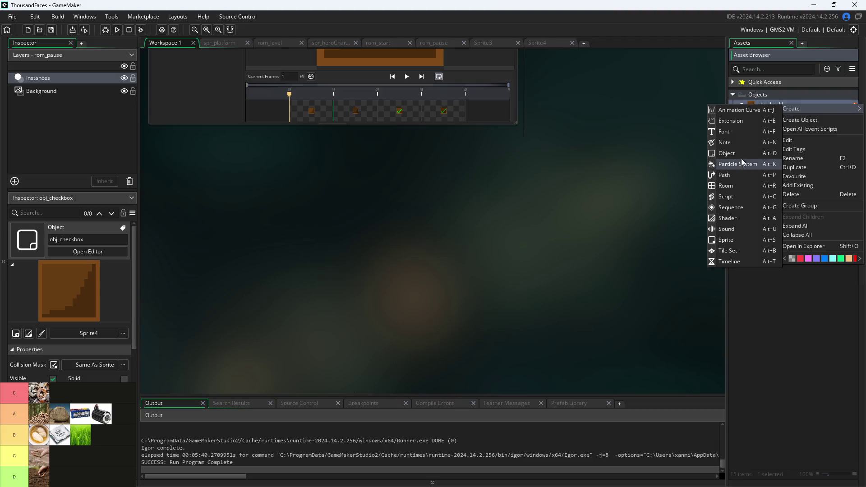
Duplicate obj_checkbox, rename the copy obj_debugBox, and open its editor
left_click(817, 167)
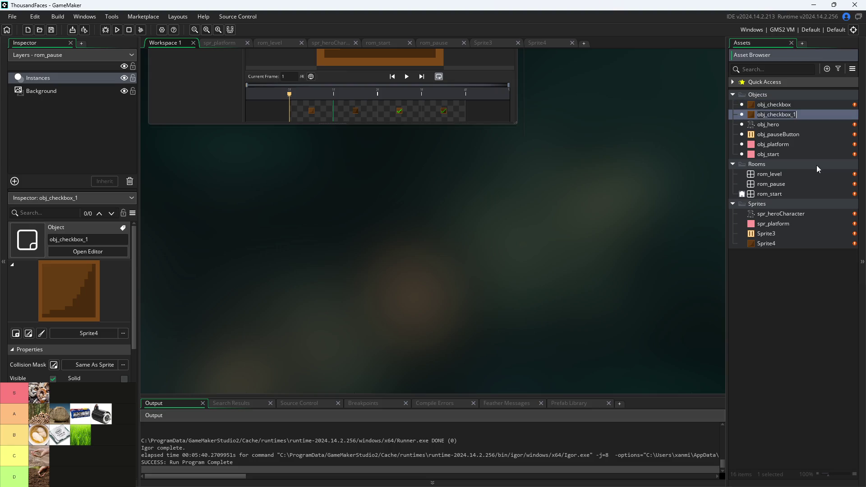
left_click_drag(797, 115, 772, 124)
type("debug_")
key("BackSpace")
type("Box")
key("Return")
double_click(792, 116)
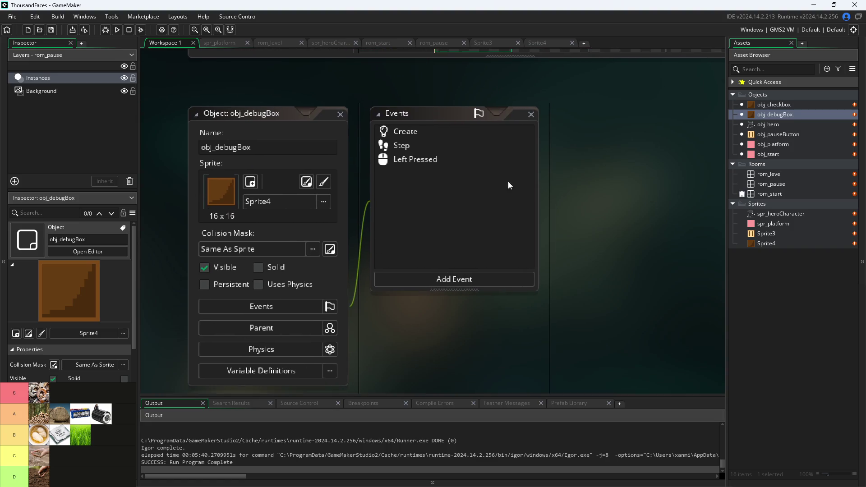
left_click(304, 285)
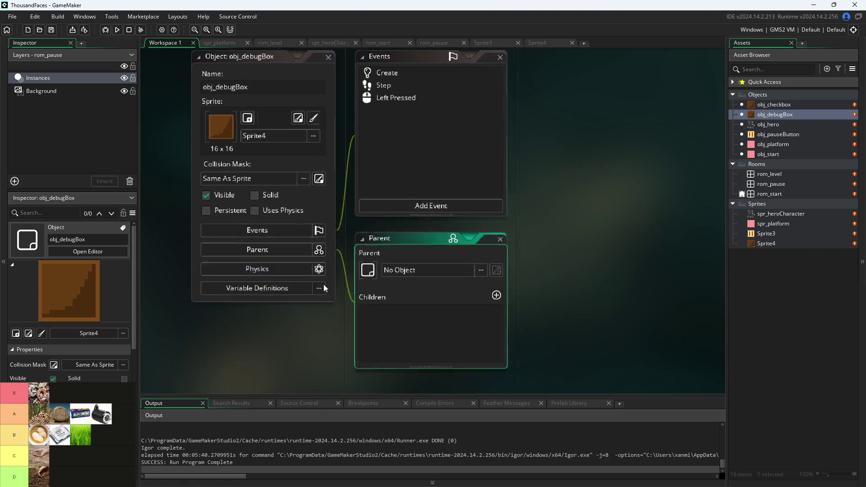
Set obj_checkbox as the parent of obj_debugBox
left_click(337, 266)
left_click(332, 309)
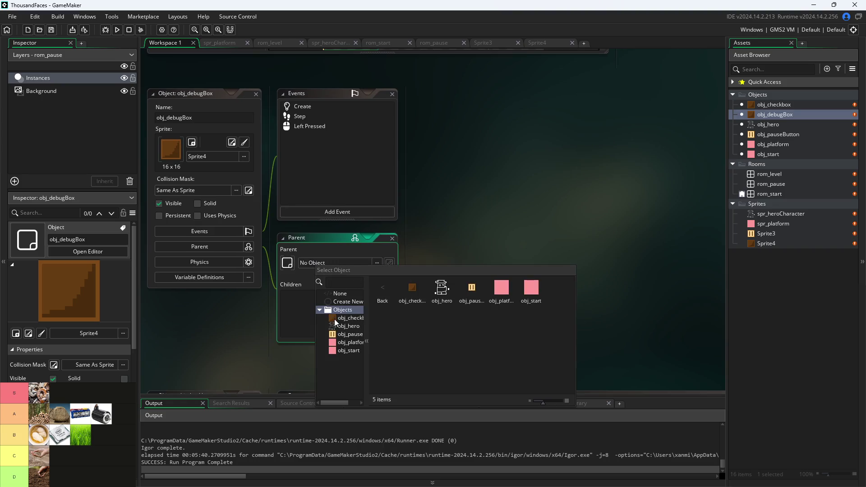
double_click(336, 318)
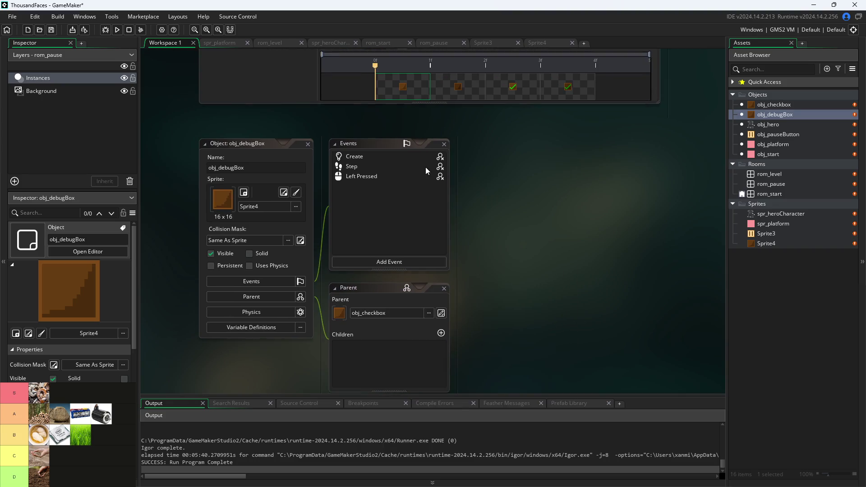
Open the inherited Create, Step and Left Pressed event code windows
double_click(429, 159)
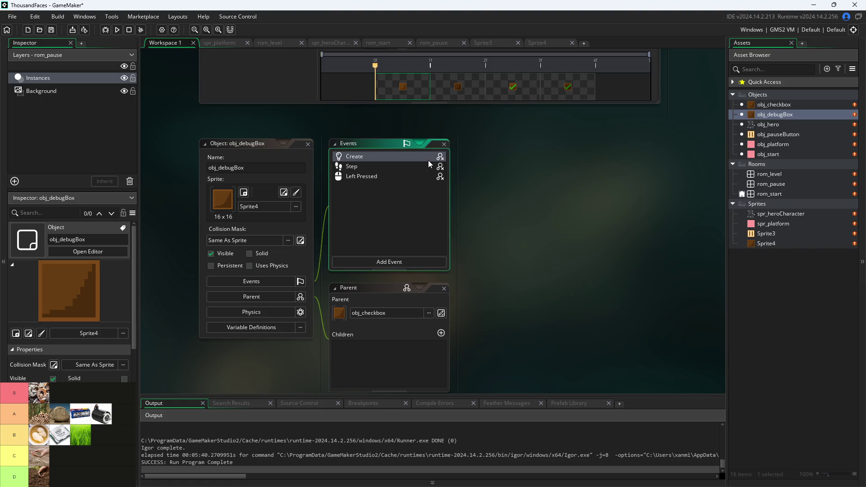
double_click(389, 168)
double_click(389, 177)
mouse_move(240, 318)
left_mouse_down()
mouse_move(168, 293)
mouse_move(243, 377)
mouse_move(234, 377)
left_mouse_up()
scroll(191, 299, "down", 2)
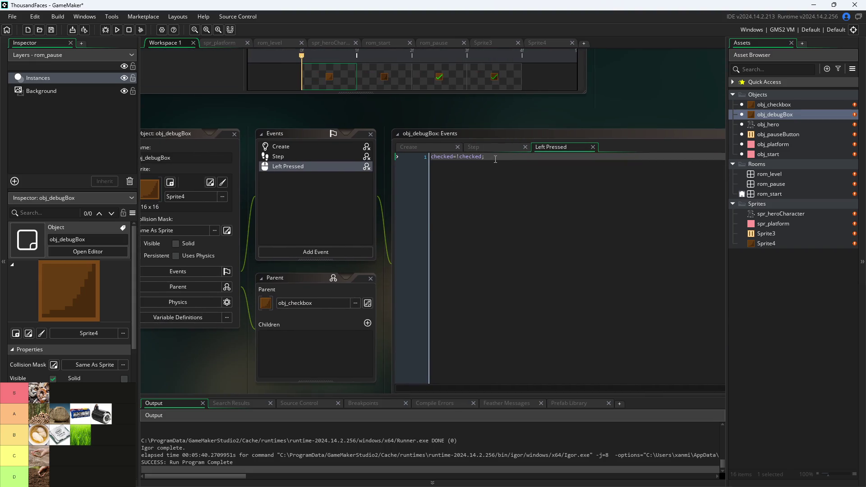
Add global.debug=false; below checked=false; in obj_debugBox's Create event
left_click(436, 149)
key("End")
key("Return")
type("de")
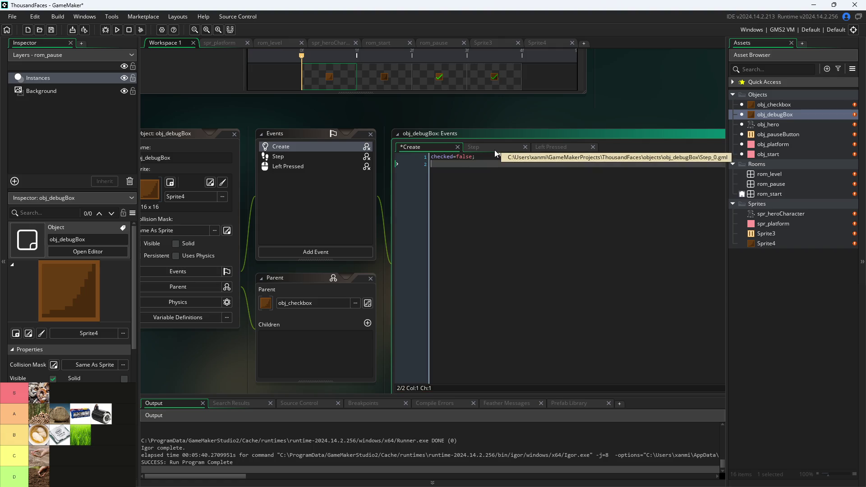
type("bug")
key("BackSpace")
key("BackSpace")
key("BackSpace")
type("glob")
key("Return")
type(".debug")
type("=false;")
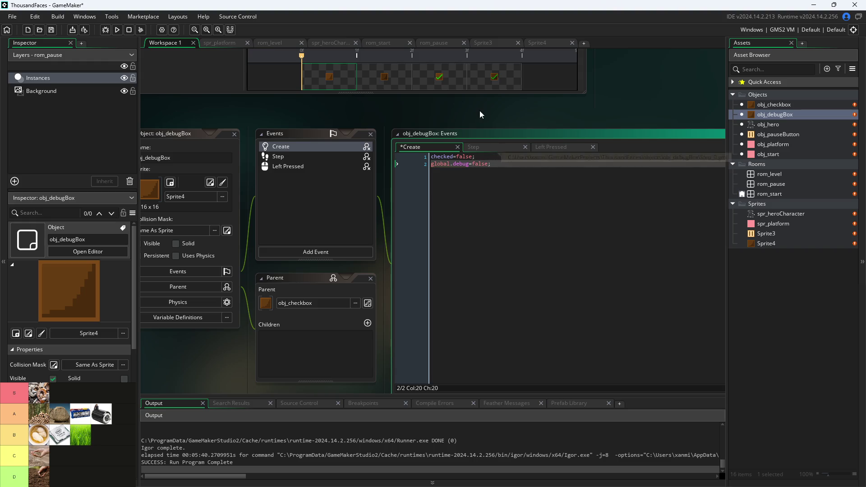
key("Left")
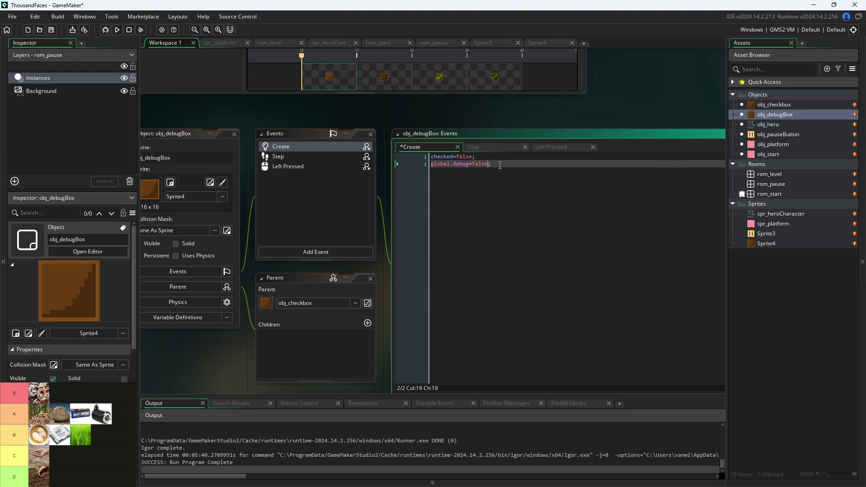
key("BackSpace")
key("Return")
Insert global.debug=checked; as the first line of obj_debugBox's Step event
left_click(496, 147)
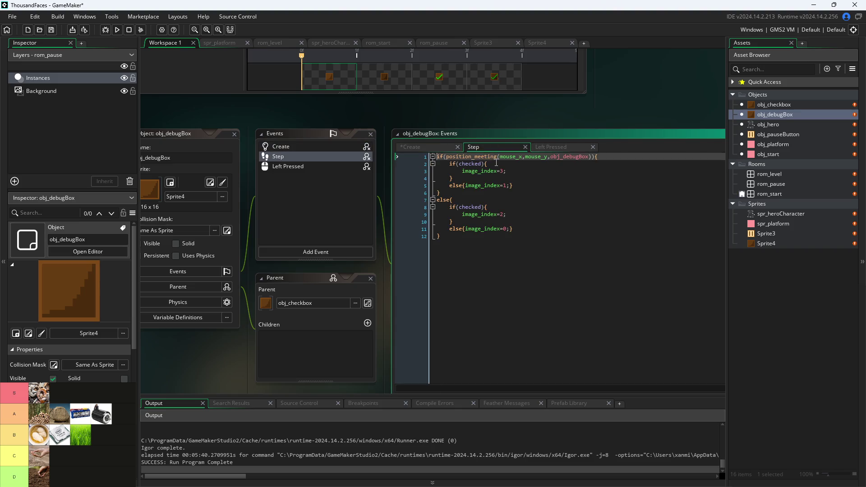
key("Return")
key("Up")
type("global.deg")
key("BackSpace")
type("bug=")
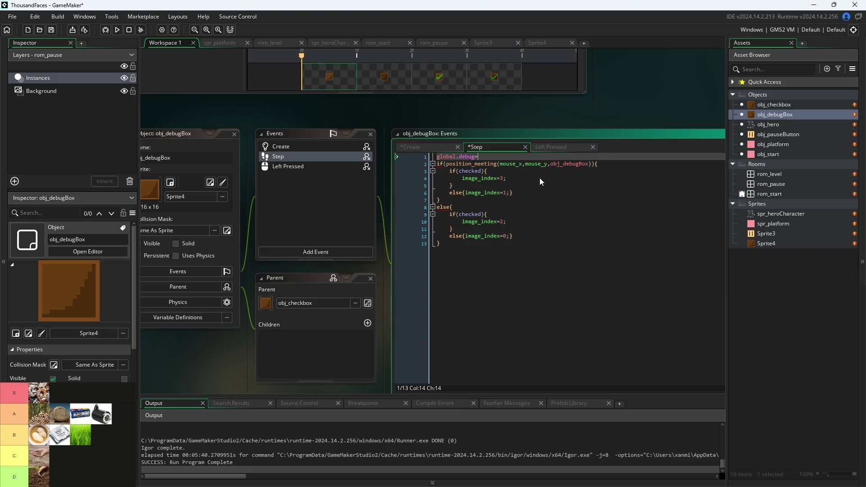
type("checkle")
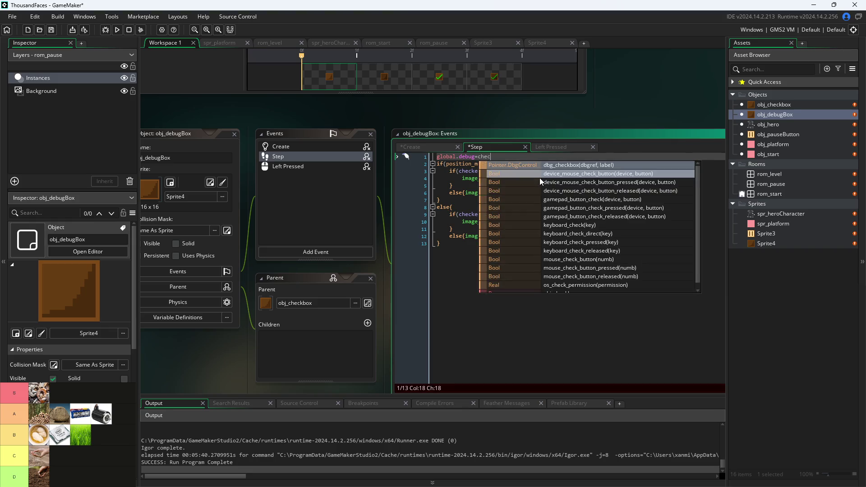
key("BackSpace")
key("BackSpace")
type("ed'")
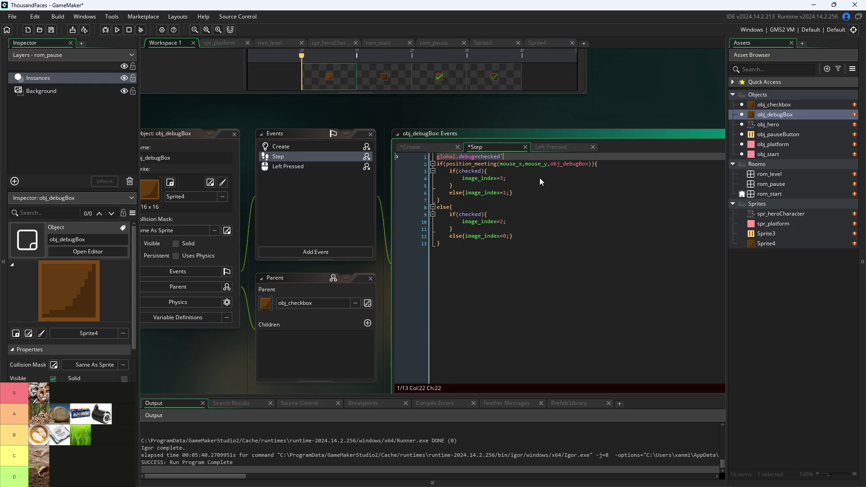
key("BackSpace")
type(";")
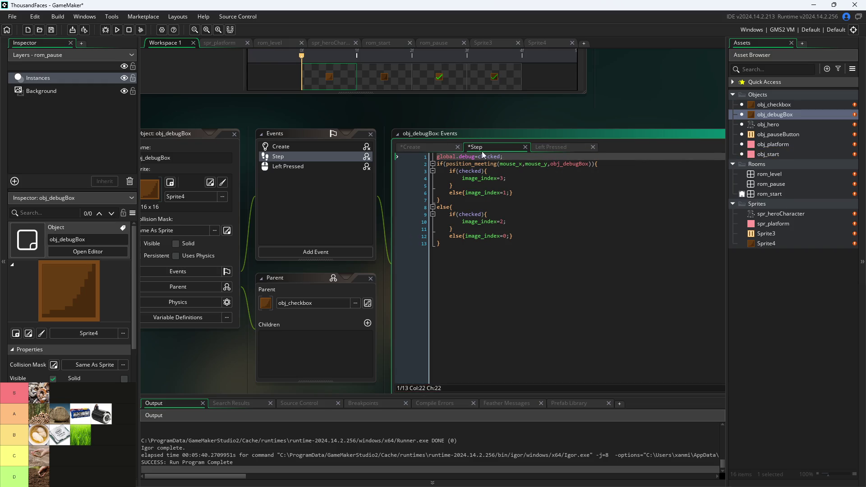
left_click(563, 147)
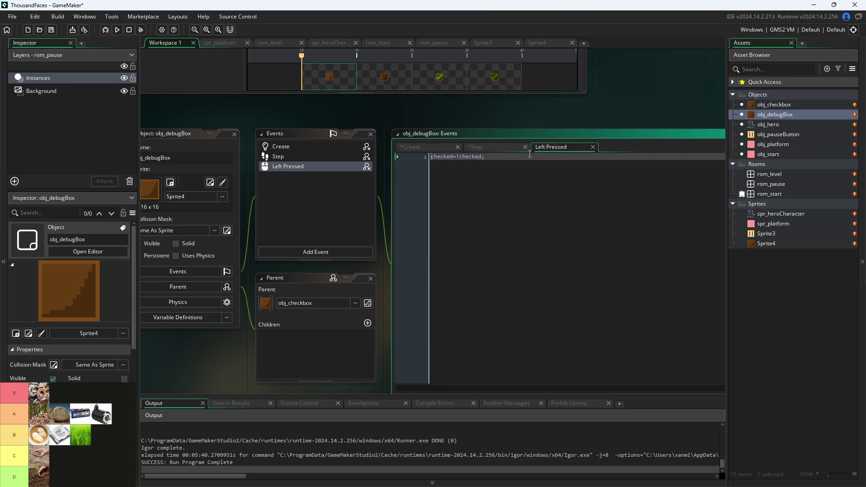
left_click(506, 146)
scroll(636, 99, "up", 1)
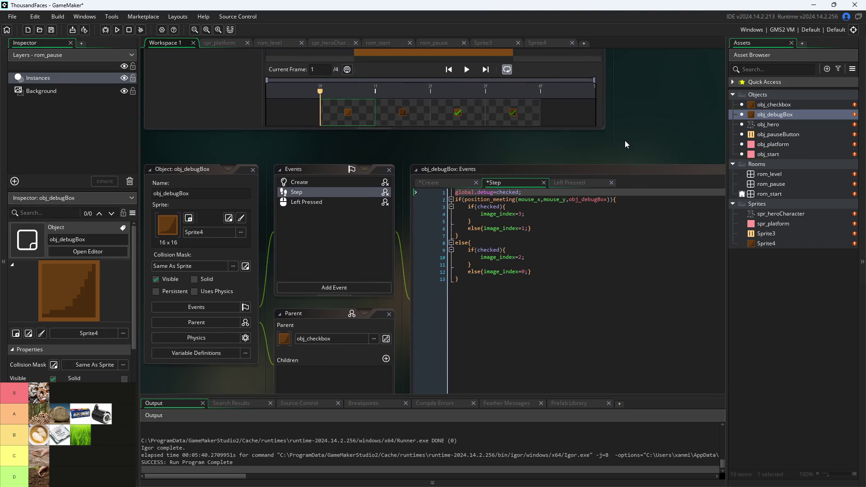
Wrap obj_hero's draw_text_transformed debug lines in if(global.debug){ } and save the project
scroll(462, 290, "down", 4)
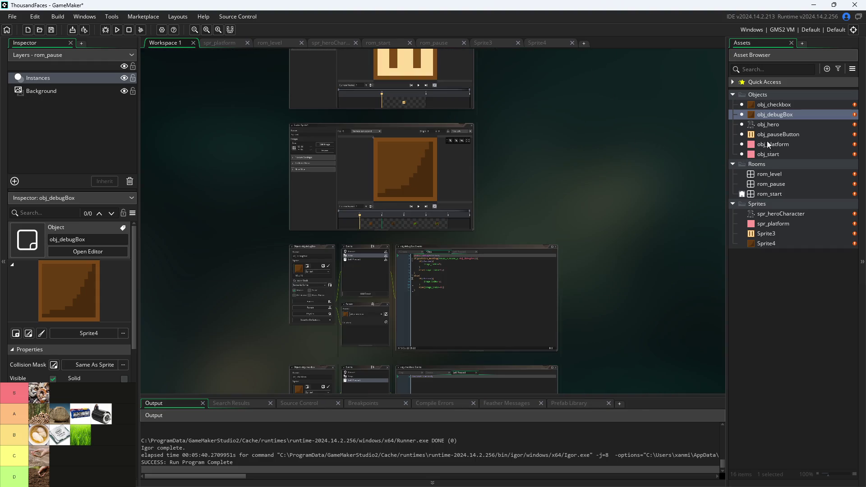
double_click(768, 125)
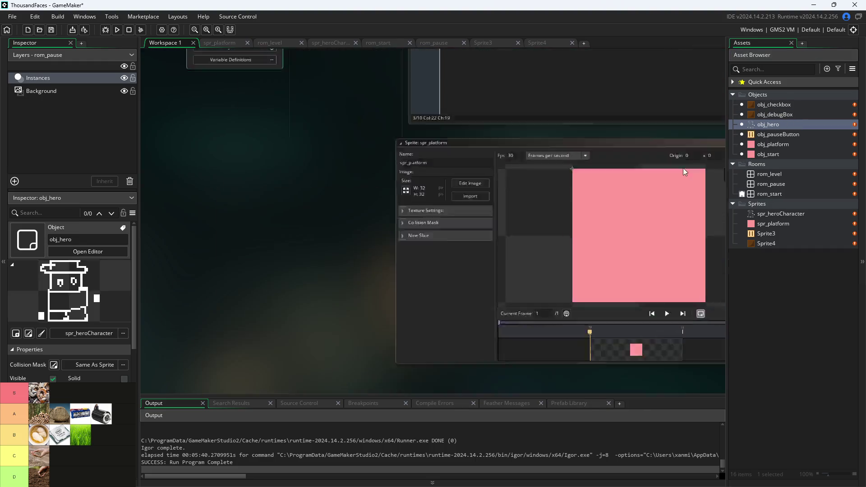
left_click(397, 144)
key("Up")
type("if(")
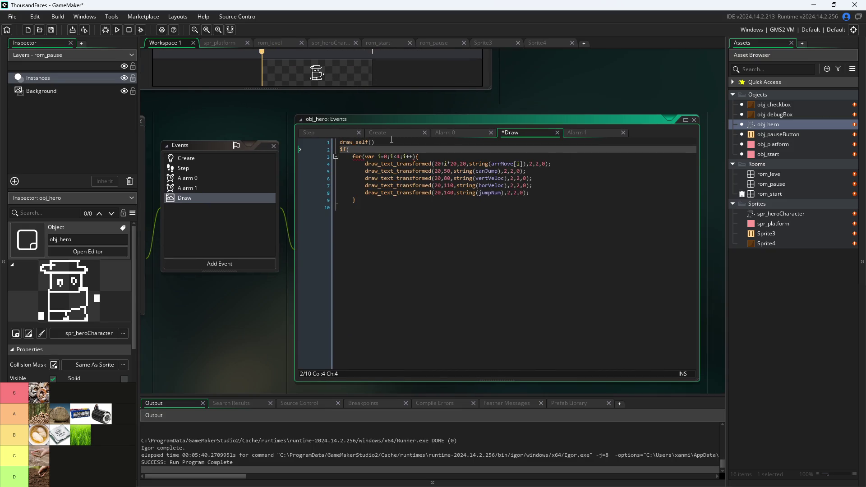
type("global.")
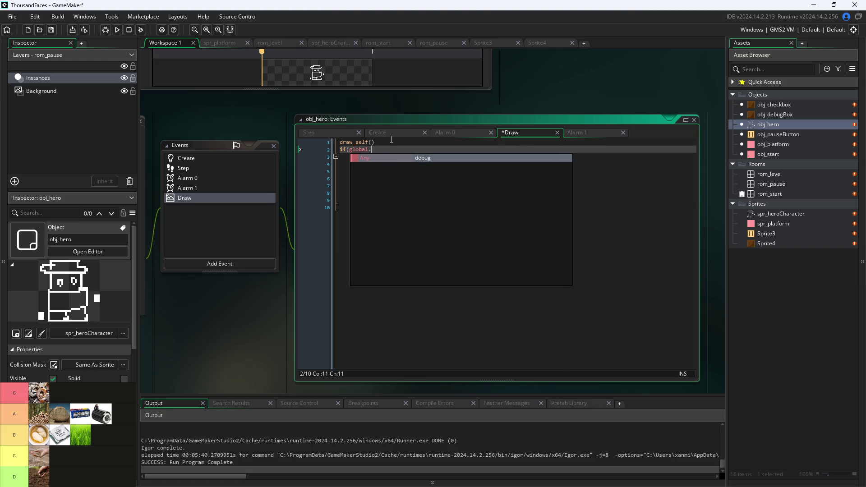
type("debug){")
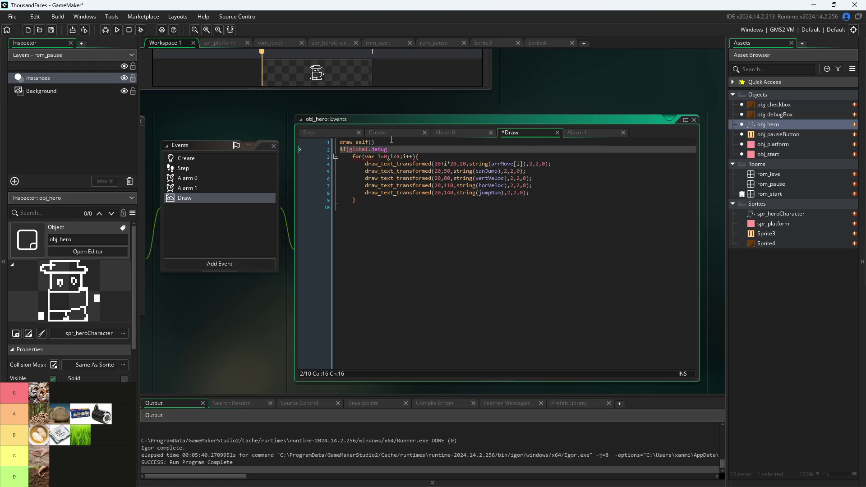
key("Down")
key("Down")
key("Down")
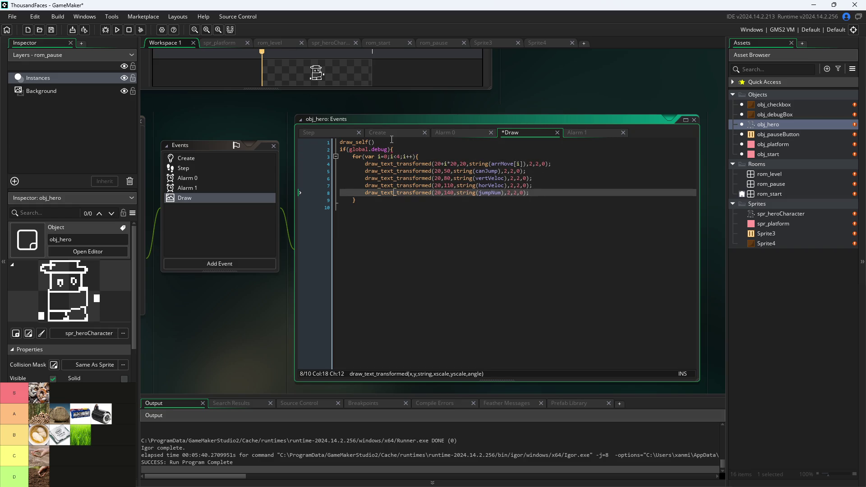
key("Return")
type("}")
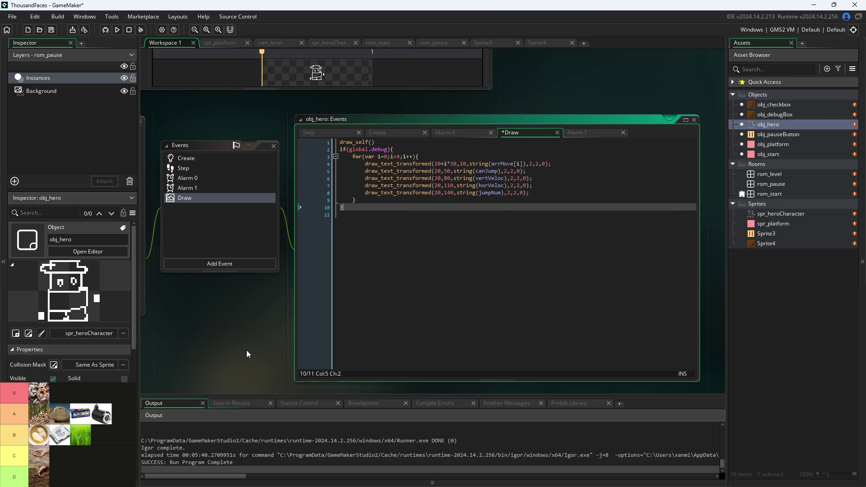
key("ctrl+s")
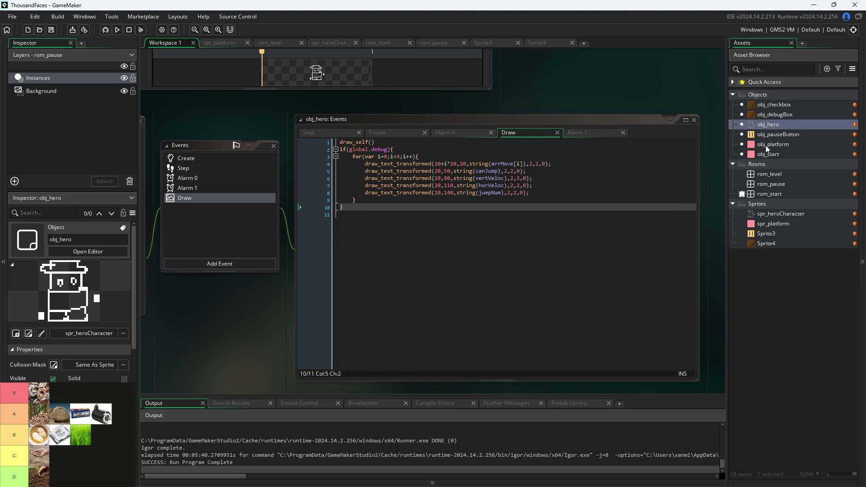
double_click(775, 180)
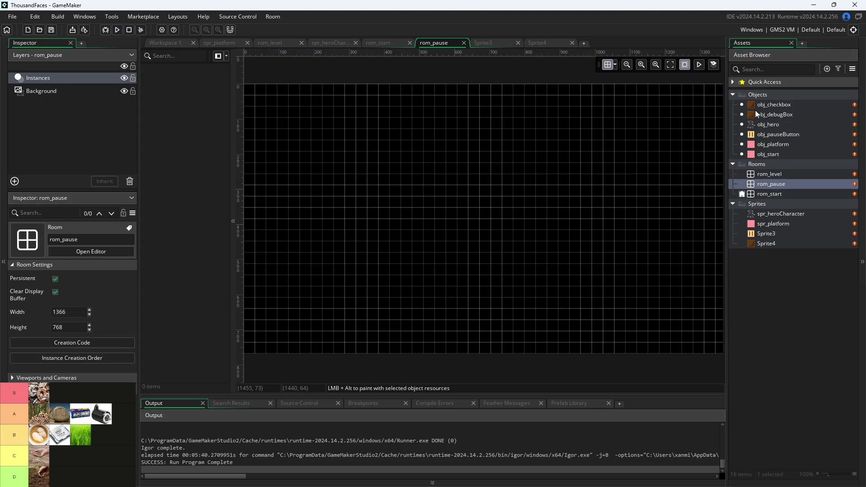
Drop an obj_debugBox instance into rom_pause, return to Workspace 1, and run the game
mouse_move(752, 115)
left_mouse_down()
mouse_move(659, 152)
mouse_move(404, 178)
left_mouse_up()
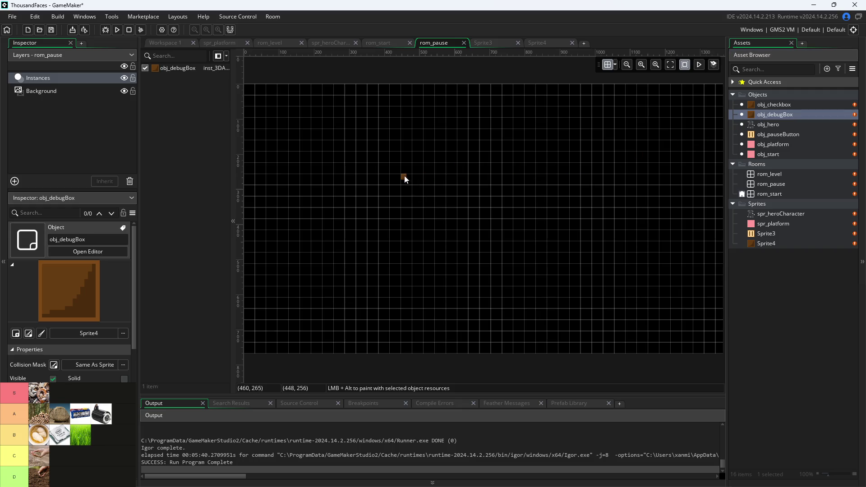
left_click(435, 205)
left_click(167, 43)
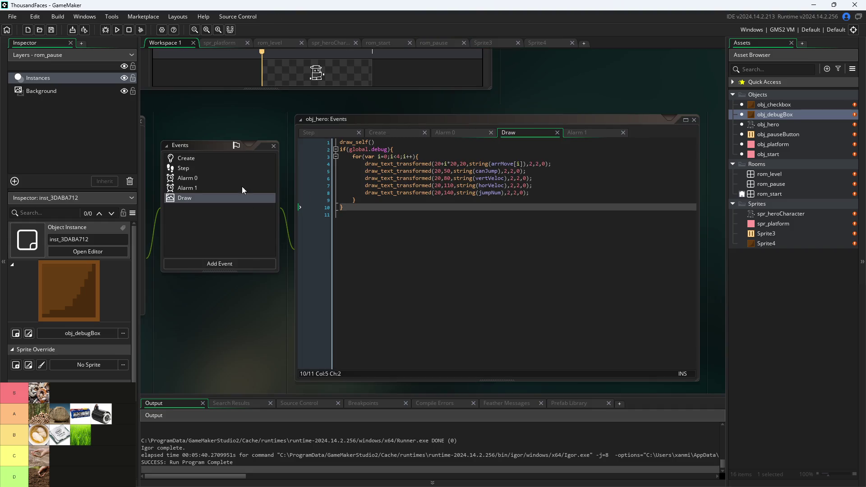
left_click(117, 30)
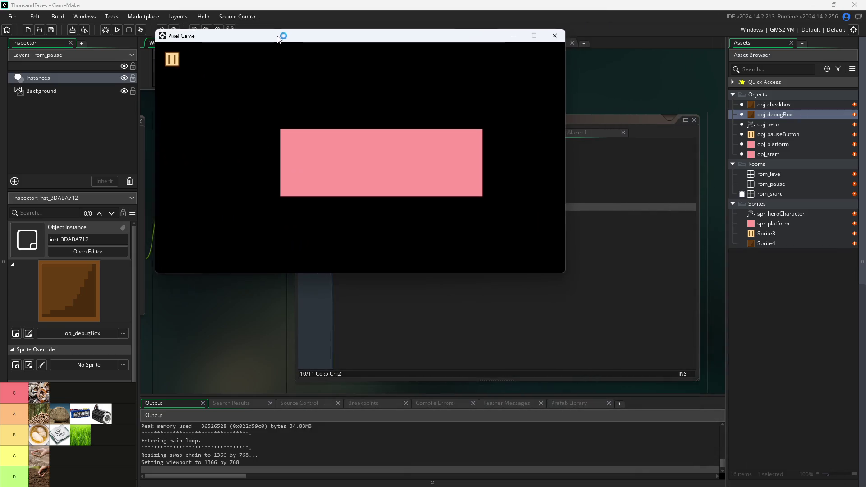
Pause the game, dismiss the global.debug Code Error, and close the game window
left_click(301, 162)
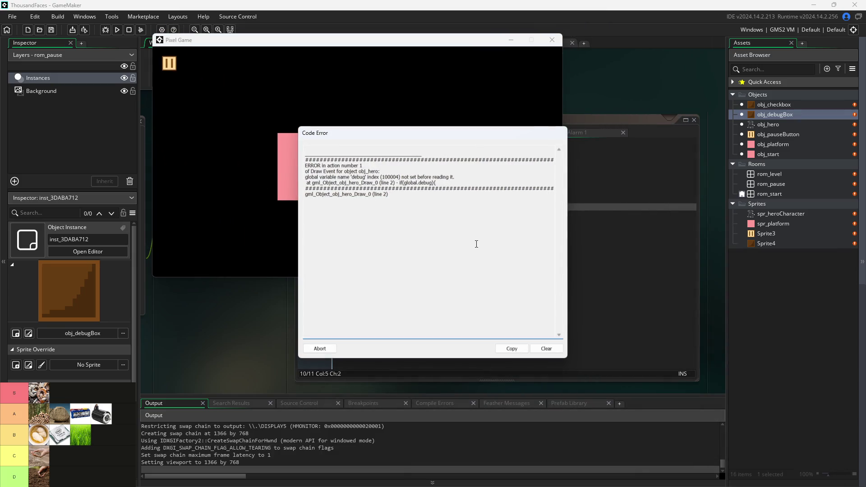
left_click(312, 348)
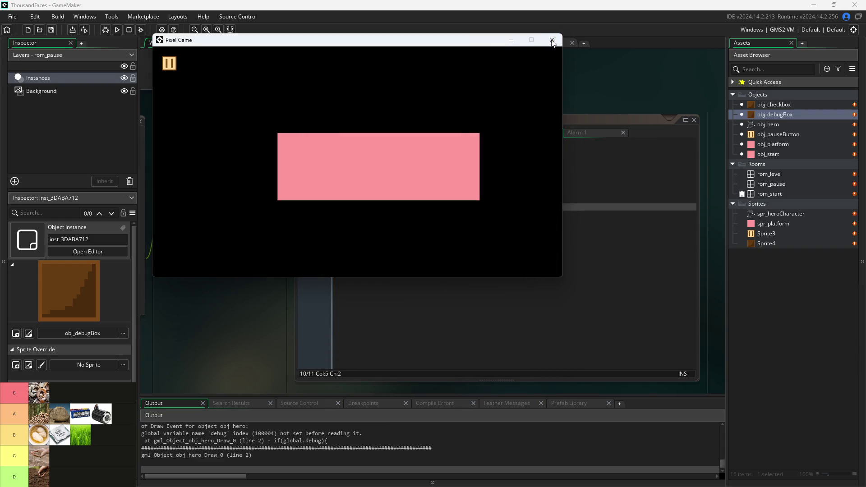
left_click(552, 39)
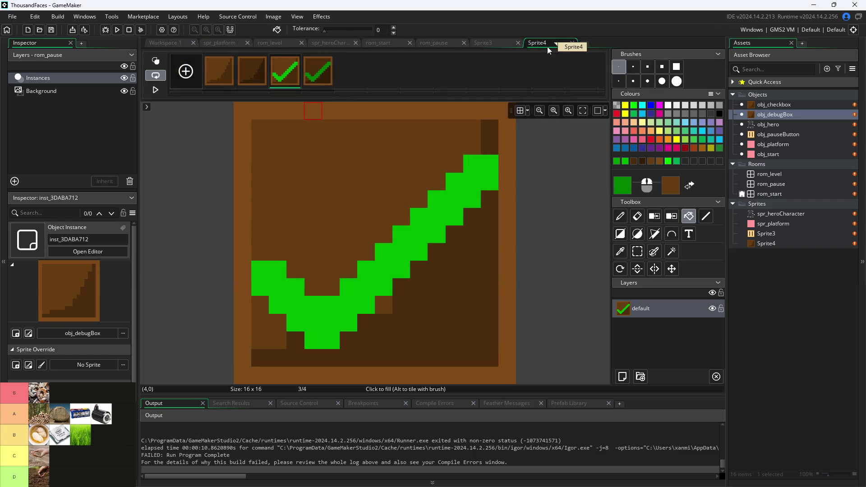
left_click(162, 42)
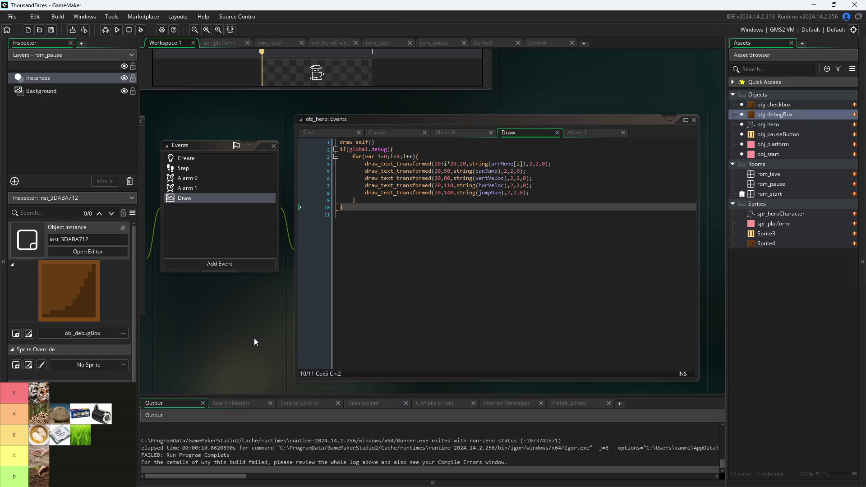
Delete the global.debug=false; line from obj_debugBox's Create event
left_click_drag(217, 316, 540, 149)
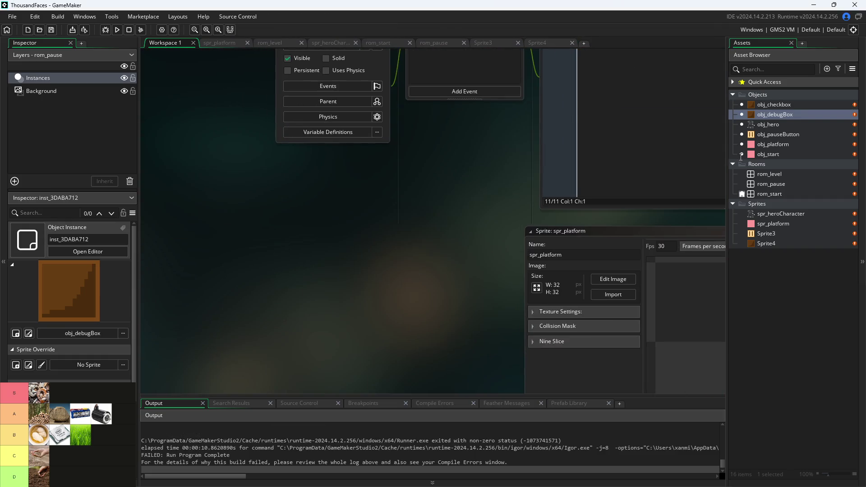
double_click(813, 112)
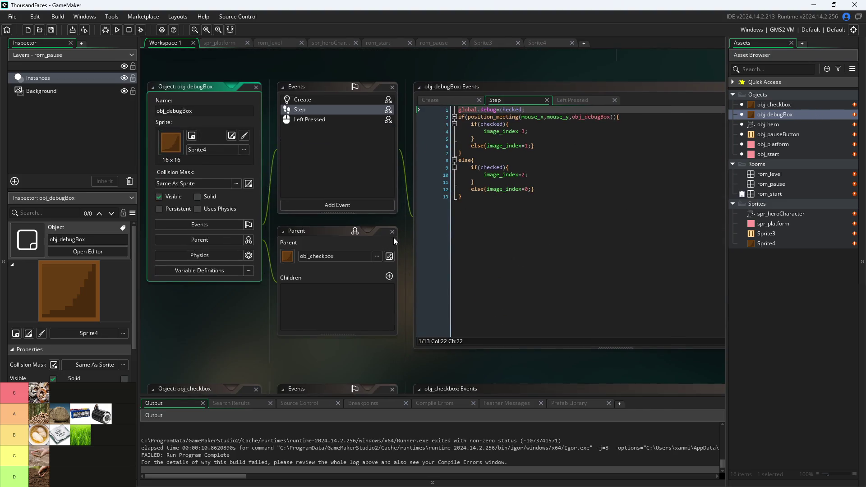
left_click_drag(405, 232, 372, 280)
left_click(431, 135)
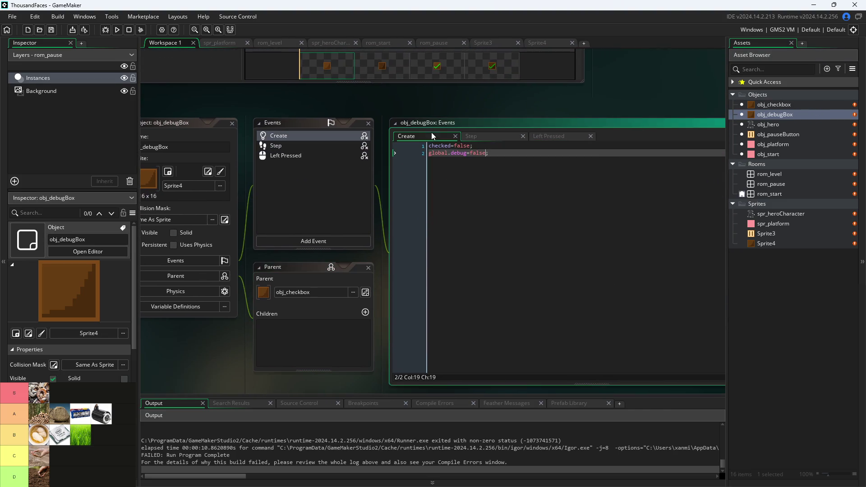
left_click_drag(513, 155, 405, 156)
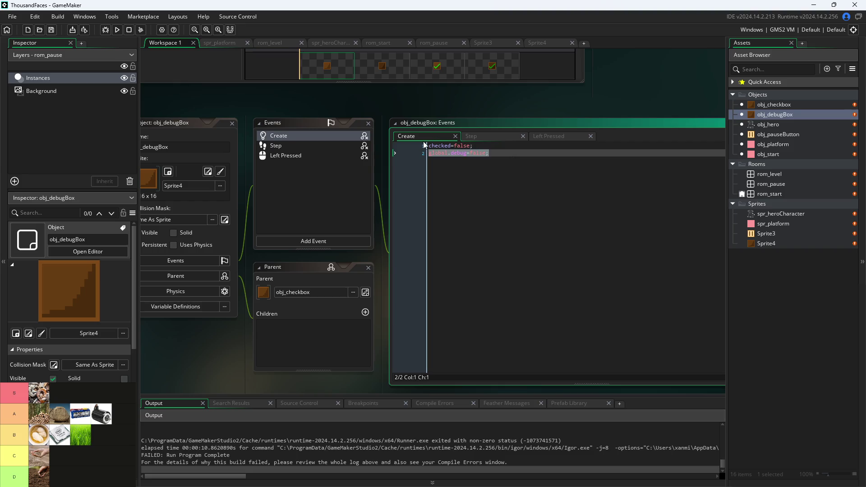
key("BackSpace")
scroll(531, 98, "down", 2)
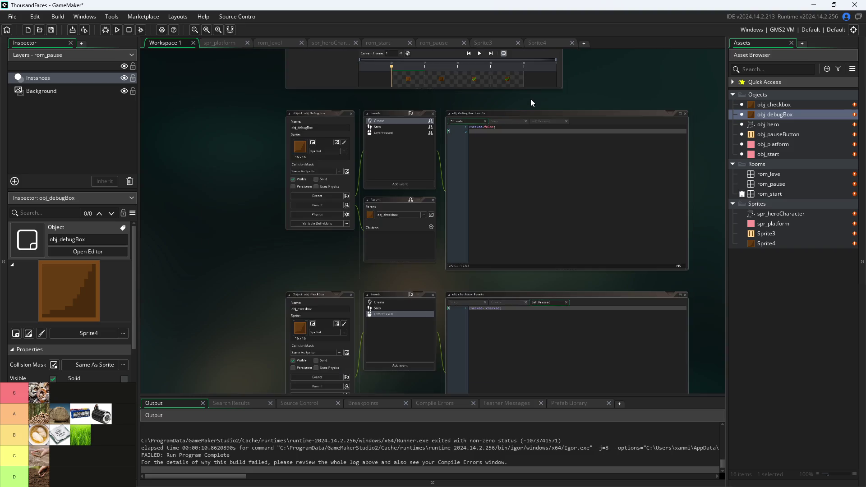
Add global.debug=false; to obj_pauseButton's Create event and run the game
double_click(790, 106)
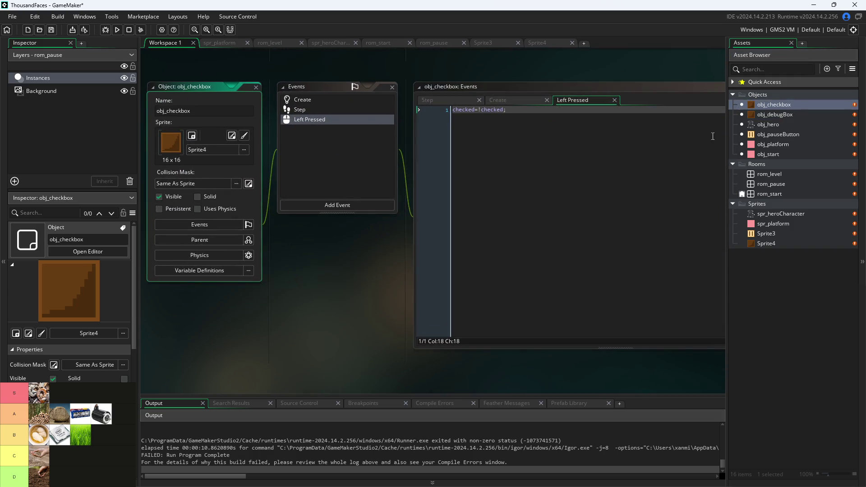
double_click(784, 135)
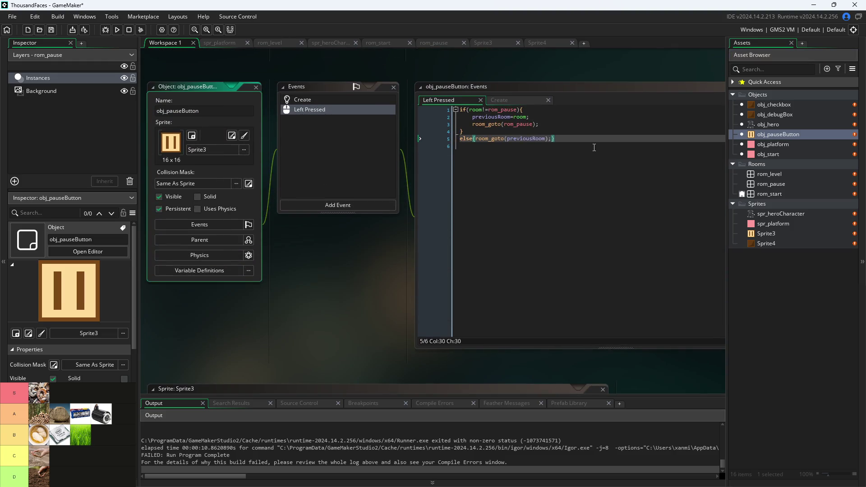
left_click(497, 101)
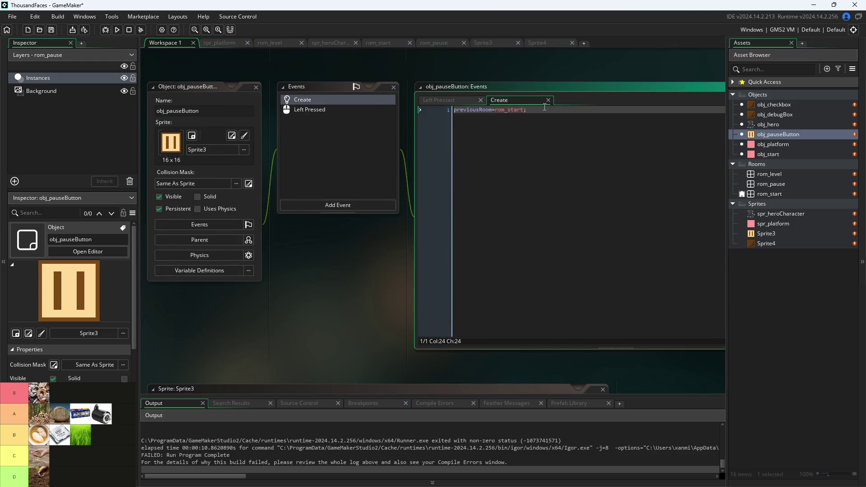
key("Return")
type("global.debug=false;")
left_click(302, 318)
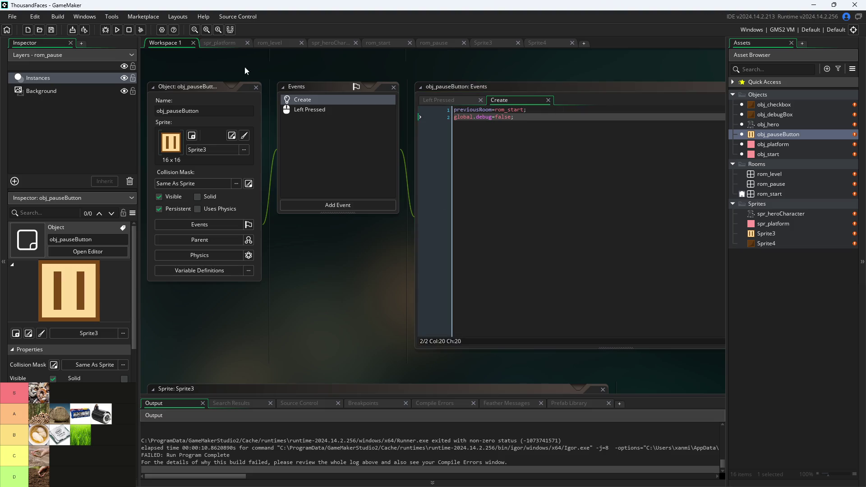
left_click(117, 30)
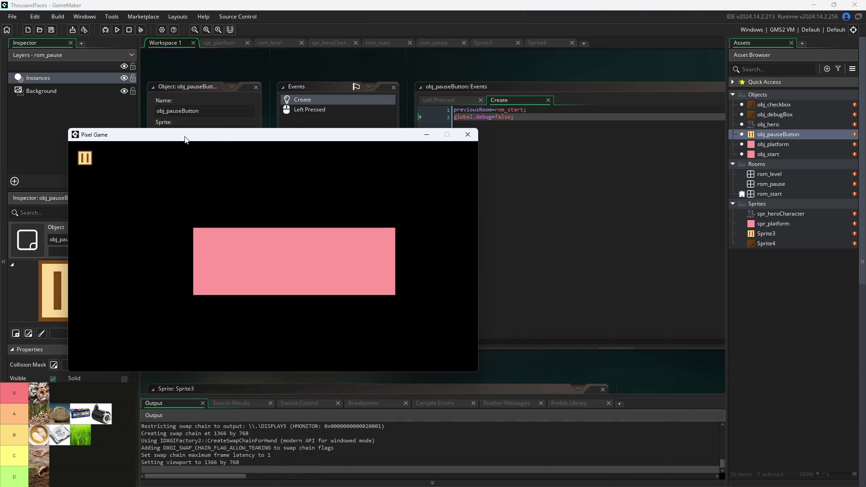
Start the game, move and jump the hero, pause and resume, then close the game
left_click(257, 264)
key("Up")
key("Right")
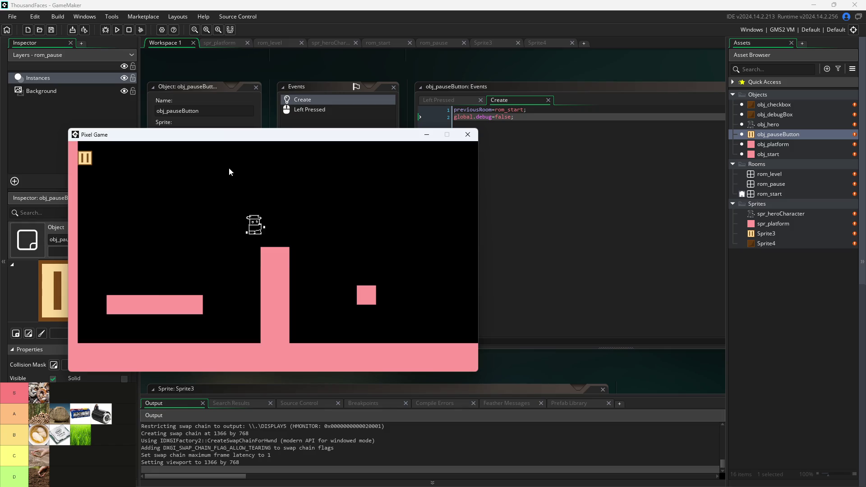
left_click(83, 154)
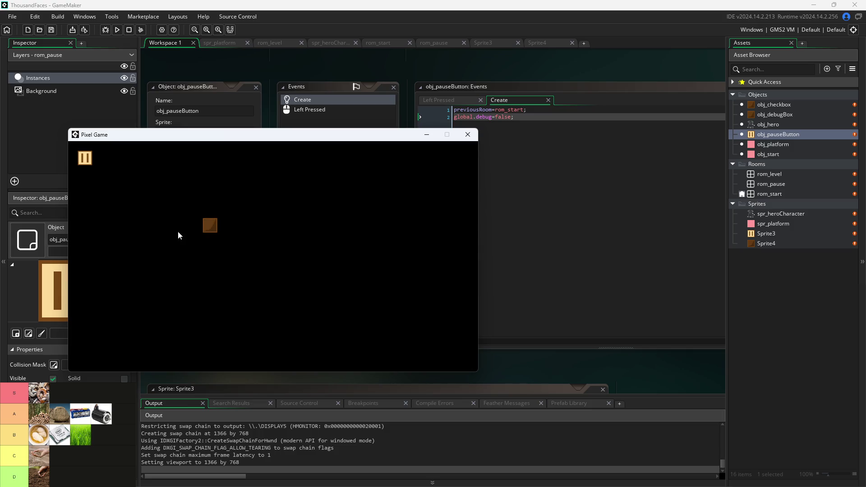
left_click(84, 158)
key("space")
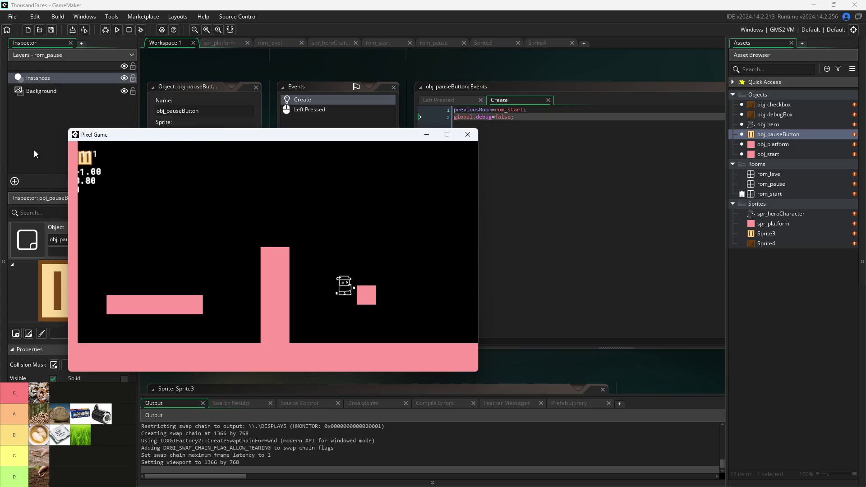
key("space")
key("space")
key("space")
key("Left")
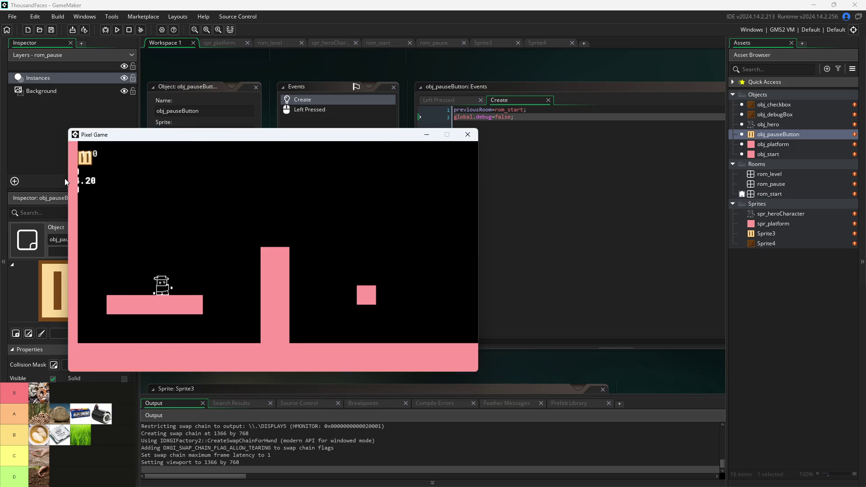
left_click(468, 134)
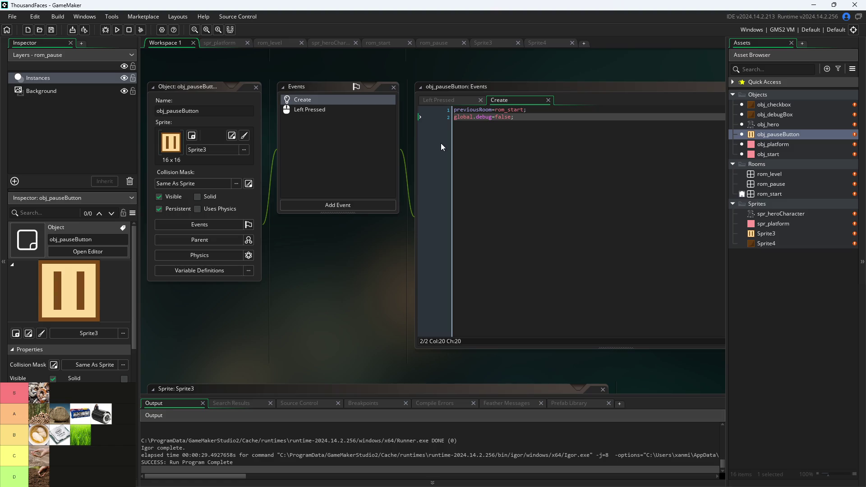
left_click(450, 100)
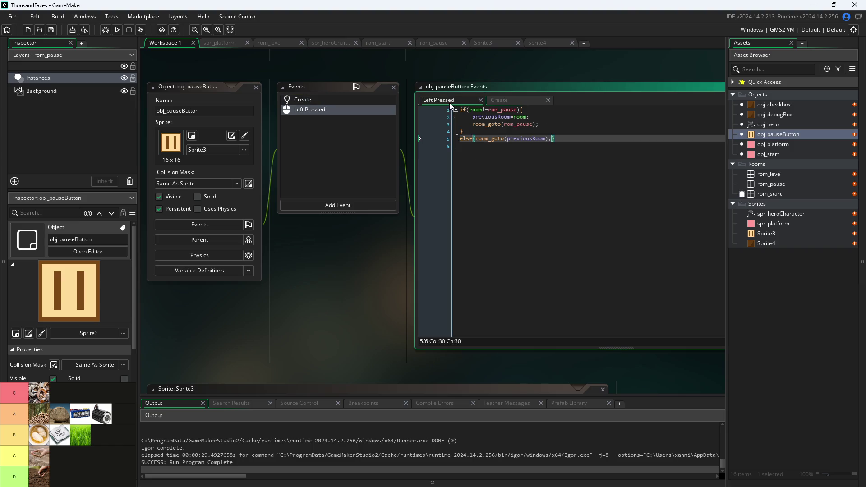
Insert a draw_text_ext_transformed call on empty line 11 of obj_hero's Draw code
double_click(781, 124)
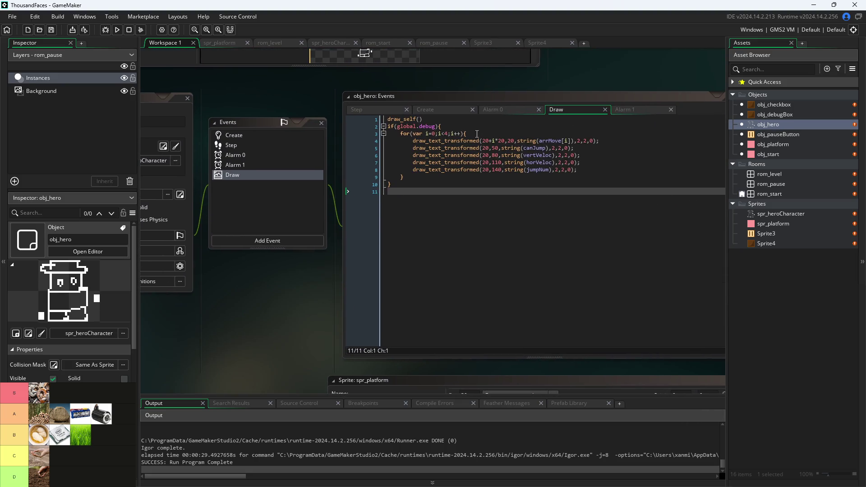
left_click(479, 141)
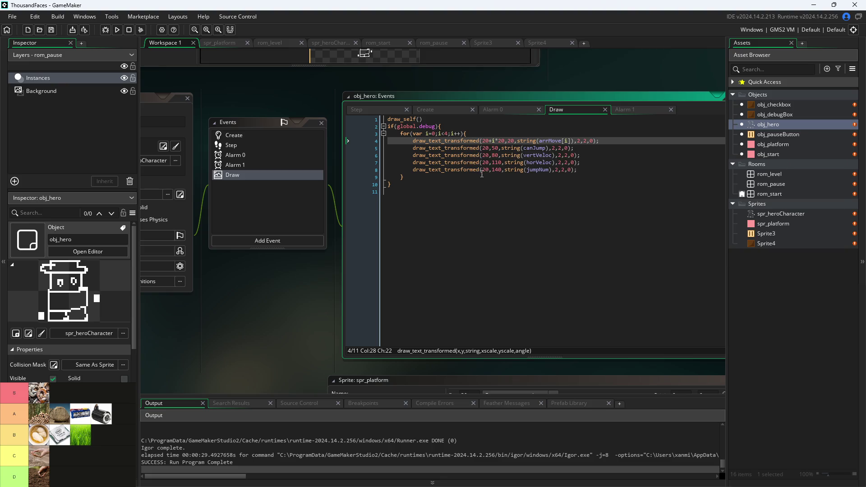
left_click(466, 197)
type("draw_t")
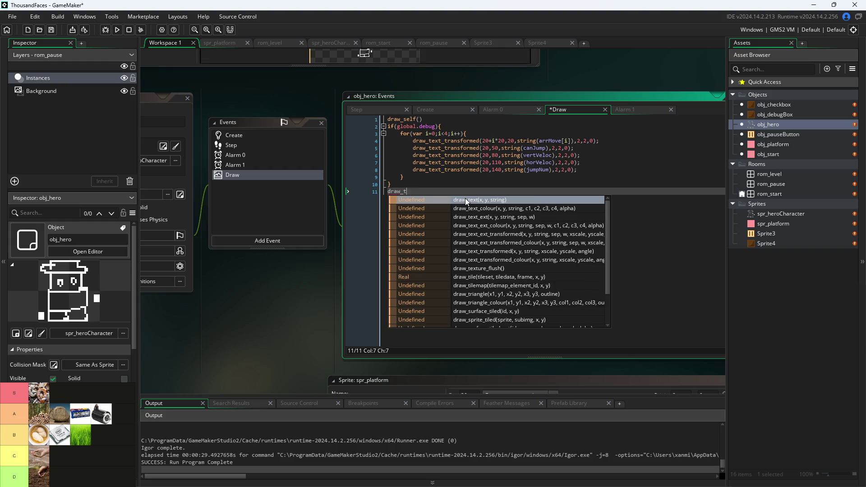
type("ext")
key("Down")
key("Down")
key("Down")
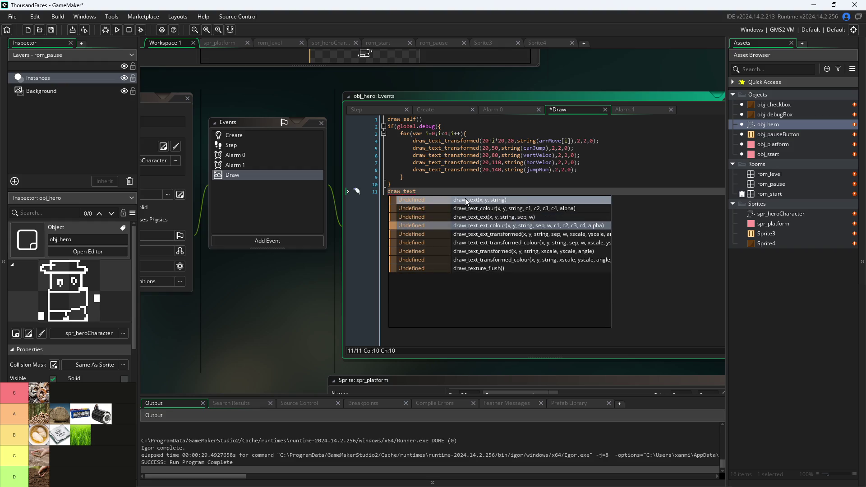
key("Down")
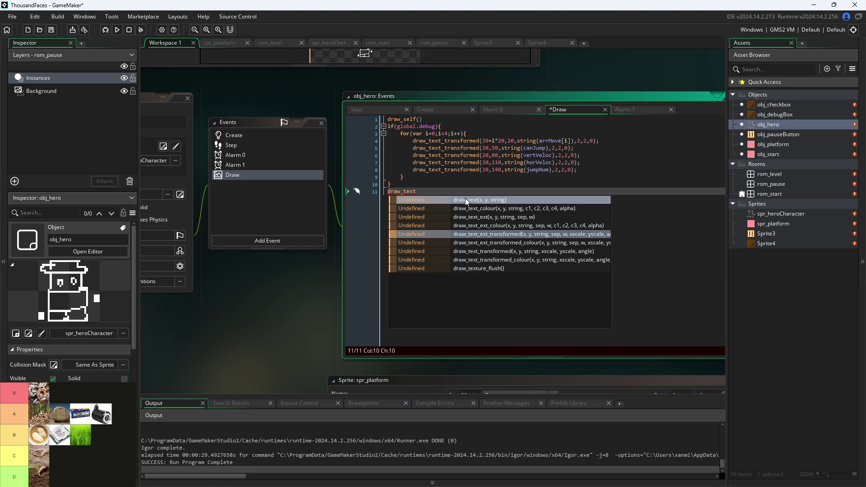
key("Return")
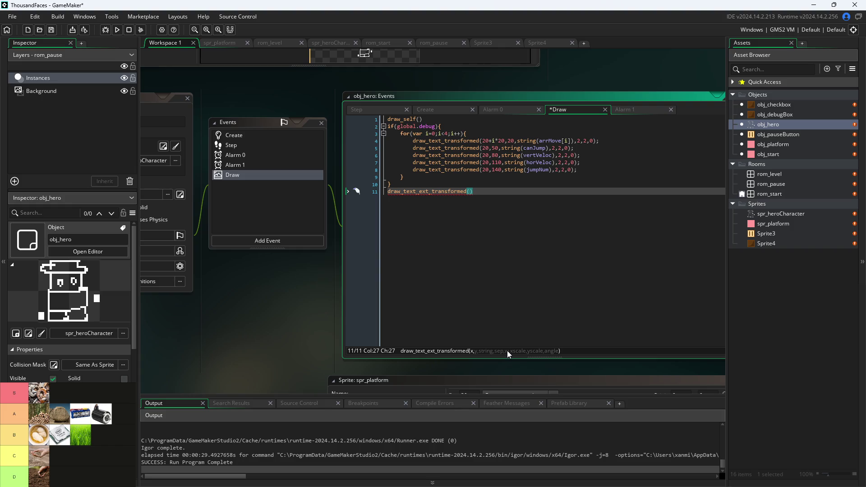
Delete the unfinished line 11 call and select the debug-drawing block on lines 3–9
mouse_move(471, 148)
mouse_move(441, 194)
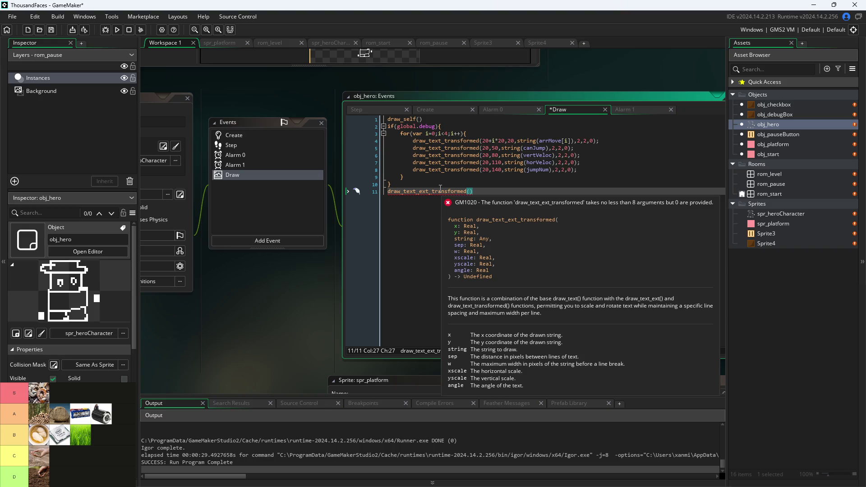
key("shift+Home")
key("BackSpace")
key("BackSpace")
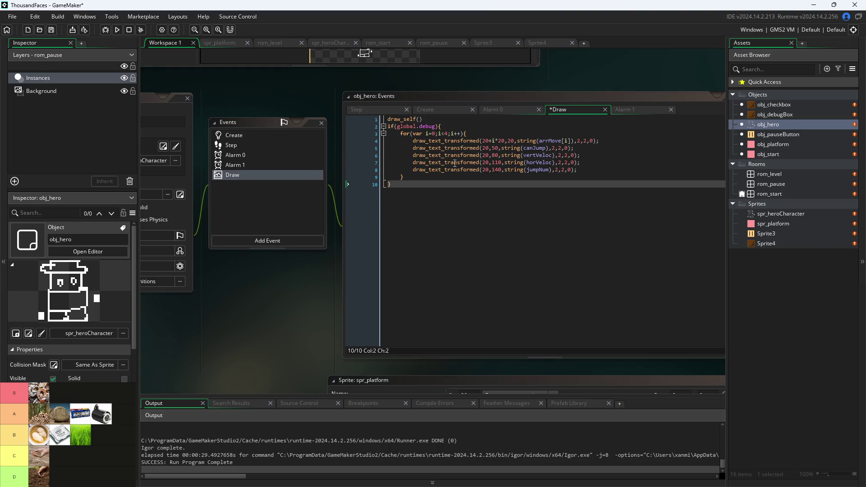
left_click_drag(387, 184, 304, 129)
key("ctrl+c")
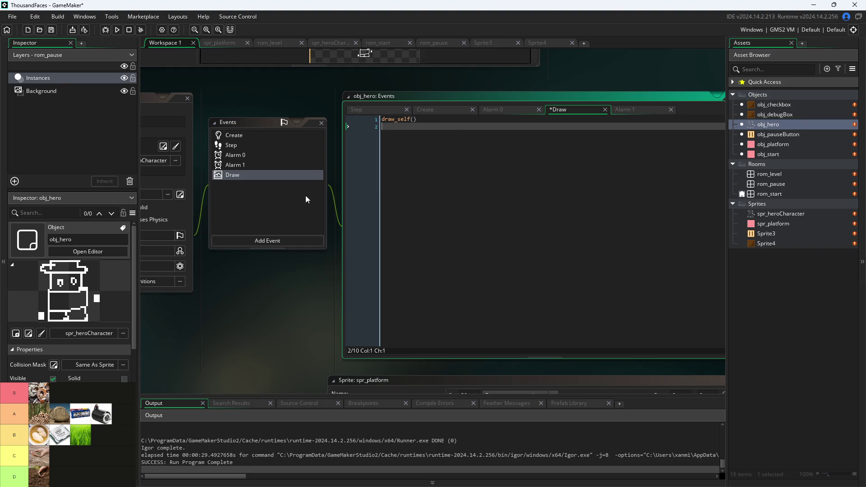
Add a Draw event to obj_pauseButton
scroll(288, 316, "down", 5)
scroll(432, 126, "down", 5)
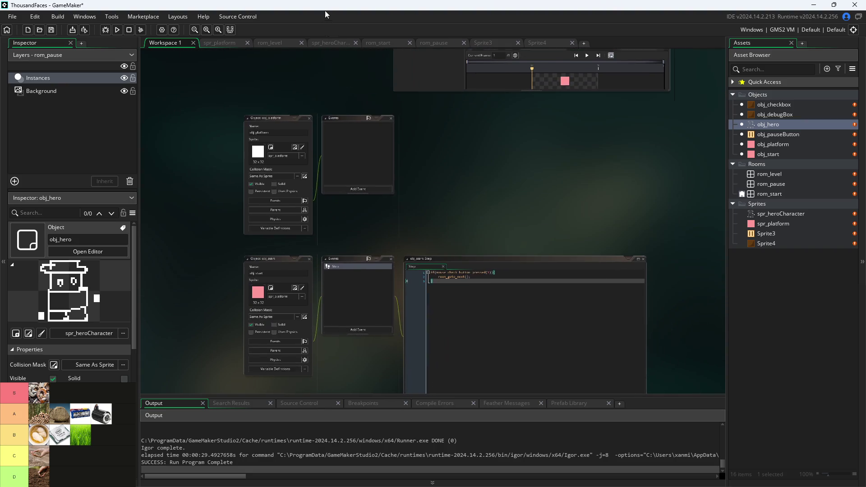
double_click(790, 135)
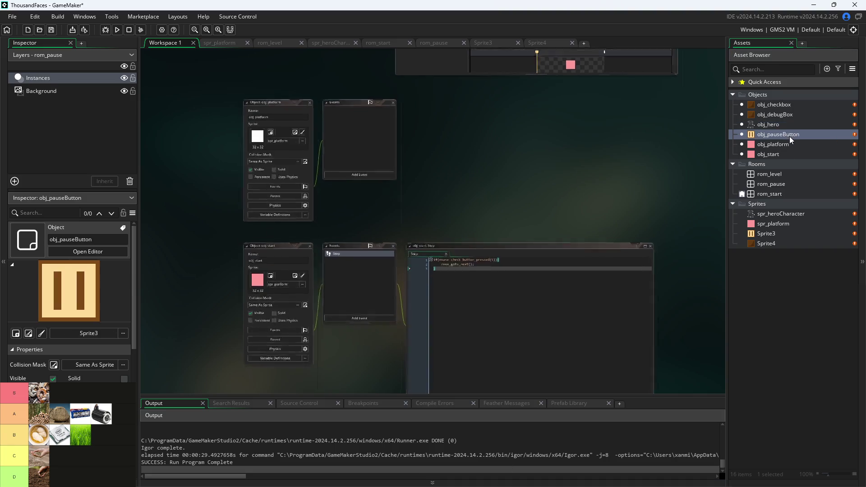
left_click(348, 205)
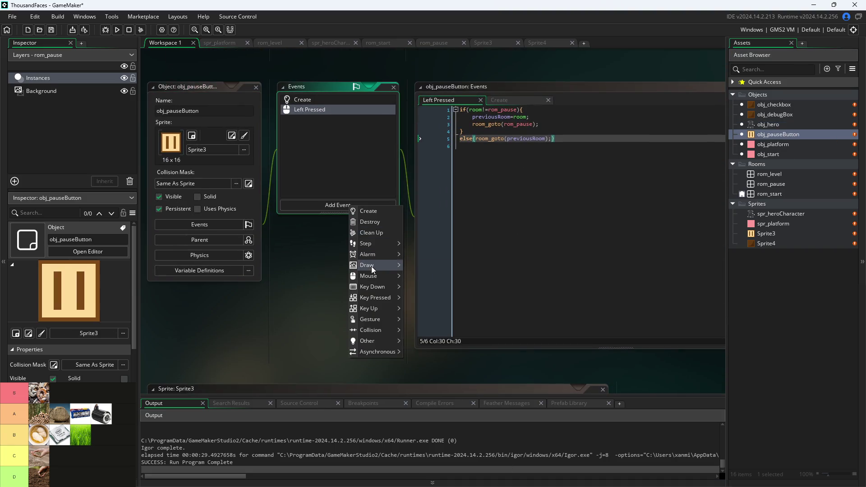
mouse_move(372, 267)
left_click(426, 265)
Replace the default comments with the pasted hero debug code, with draw_self() on top
key("ctrl+a")
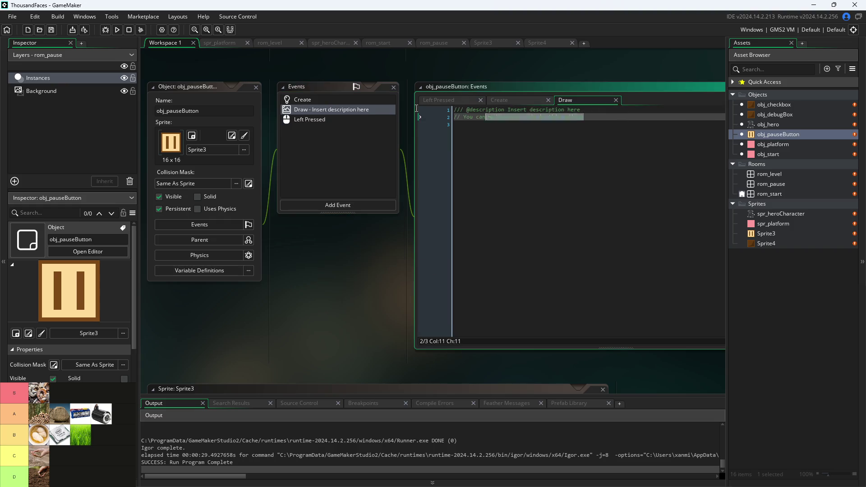
key("BackSpace")
key("ctrl+v")
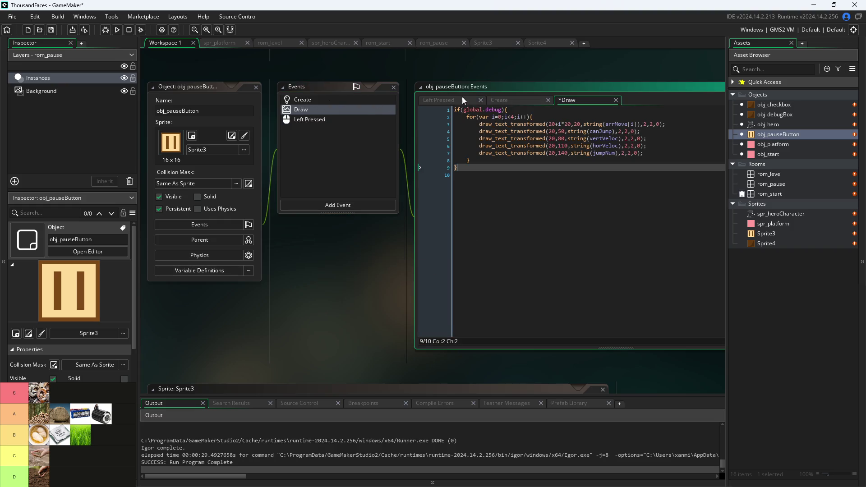
left_click(455, 110)
key("Return")
key("Up")
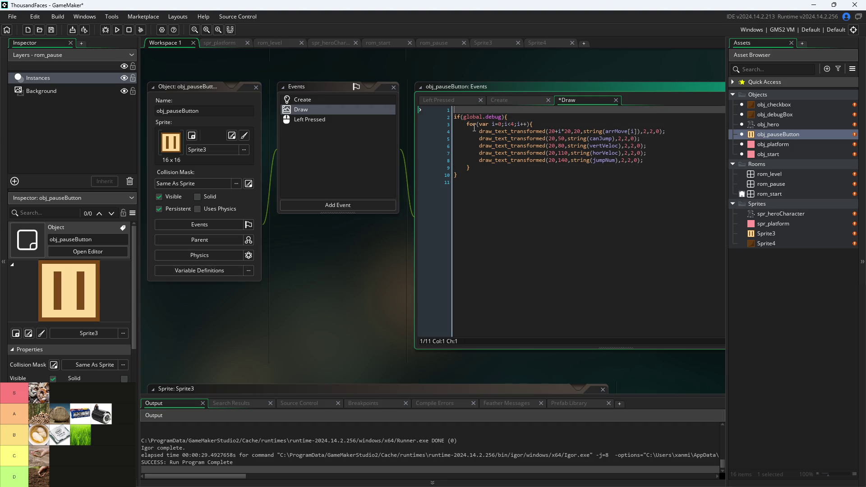
type("draw_self();")
scroll(608, 61, "down", 2)
left_click_drag(608, 61, 493, 389)
scroll(504, 169, "up", 3)
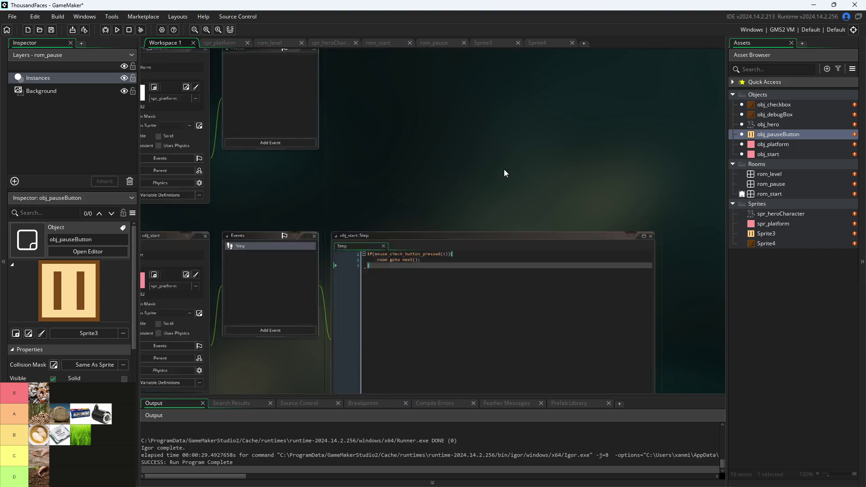
Delete obj_hero's Draw event and confirm the deletion
double_click(797, 124)
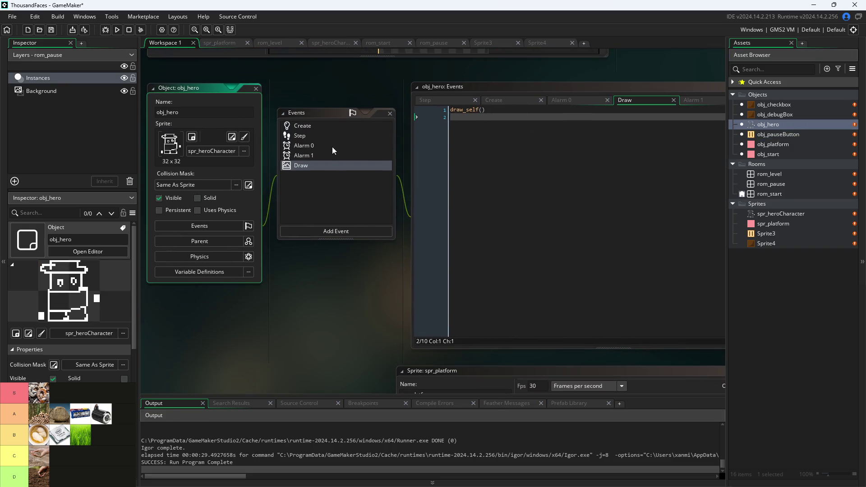
right_click(335, 163)
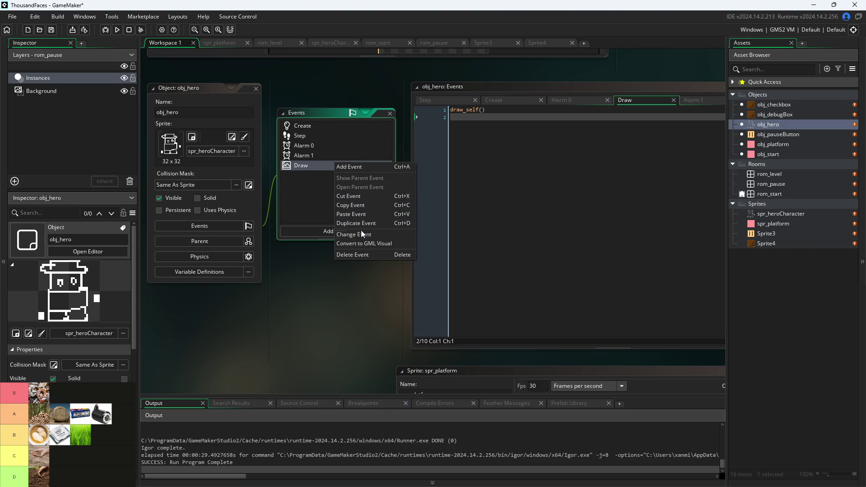
left_click(362, 254)
left_click(470, 264)
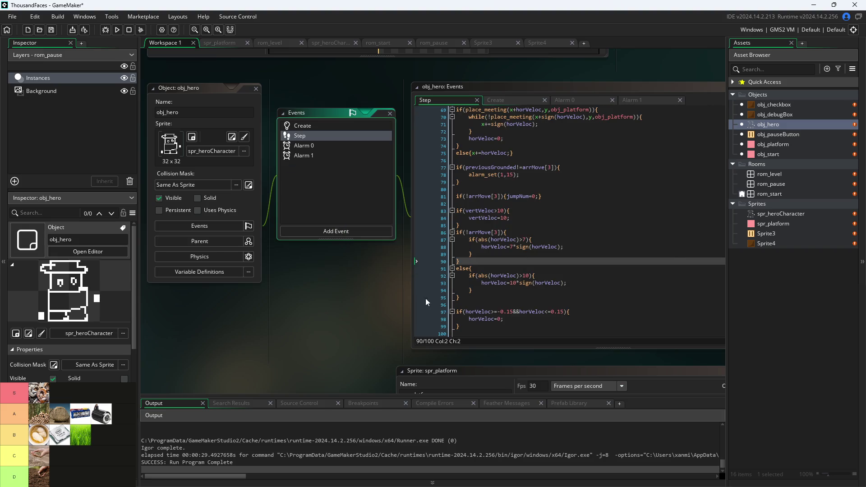
Run the game, jump, pause, abort the arrMove code error, and close the game
left_click(117, 30)
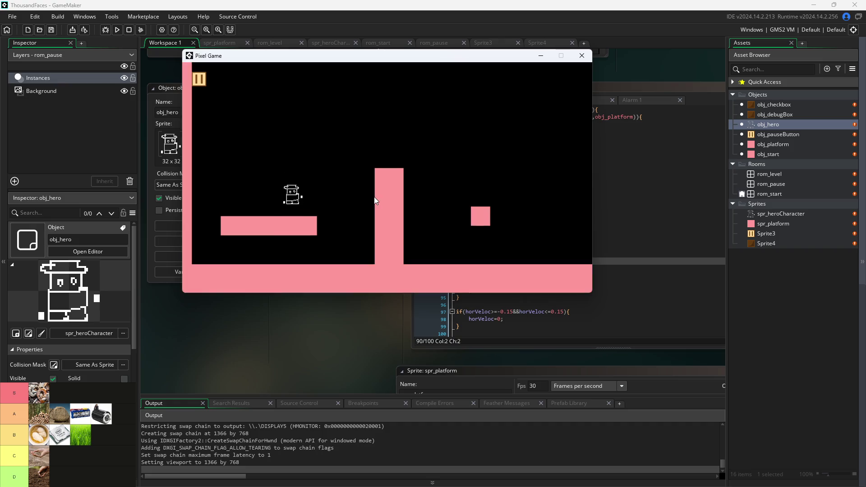
key("Left")
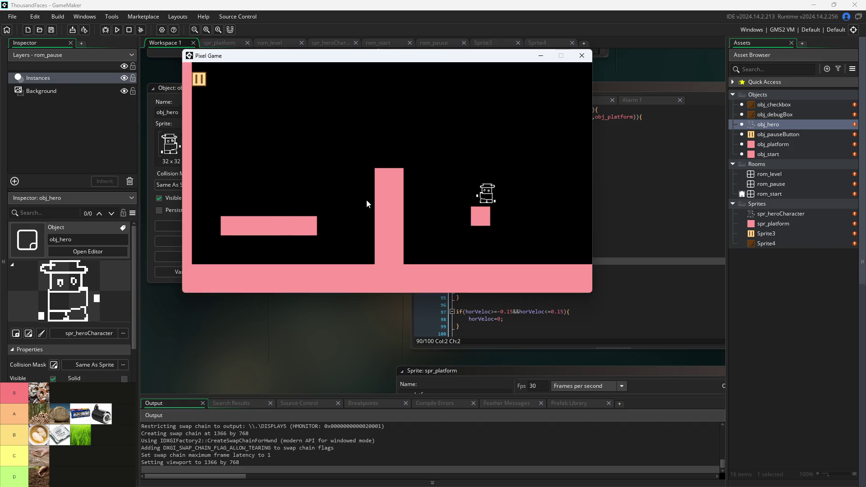
left_click(202, 85)
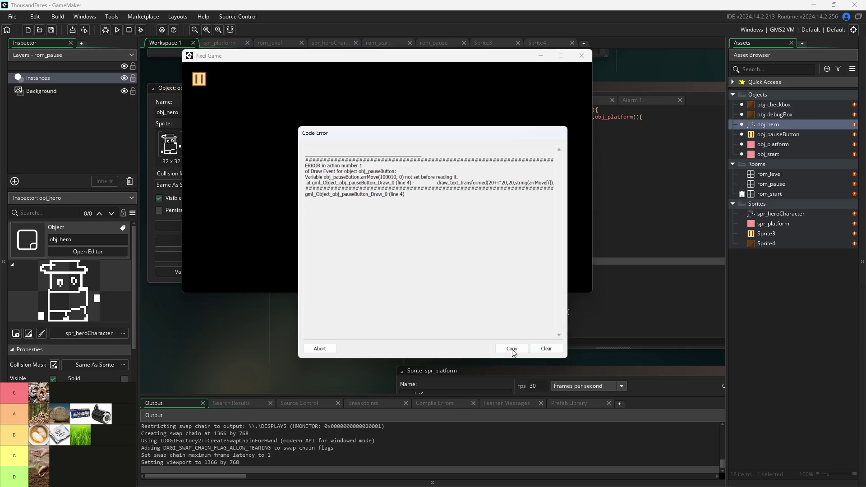
left_click(332, 350)
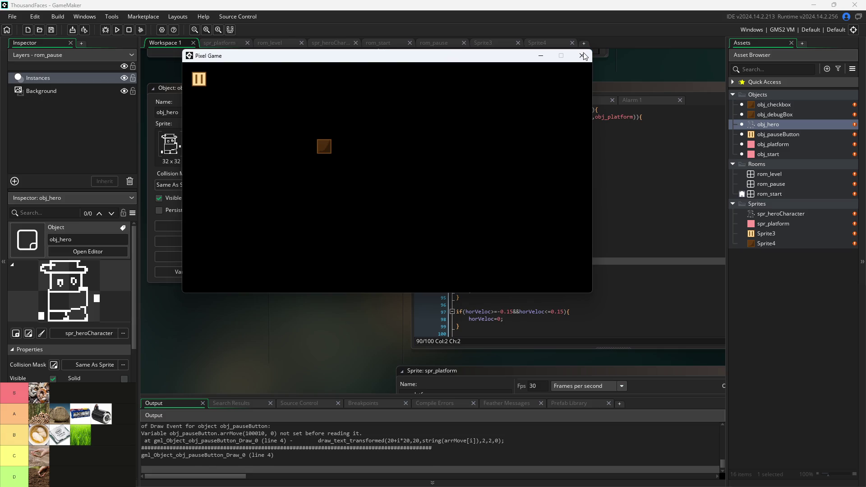
left_click(583, 56)
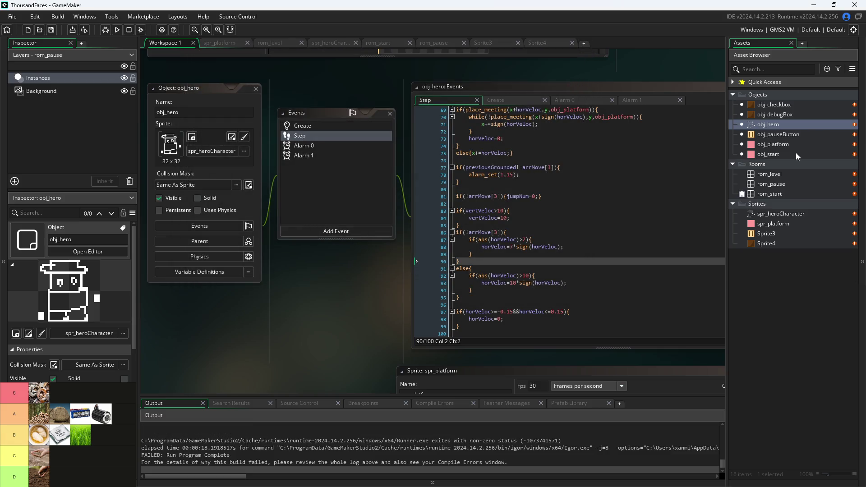
Open obj_pauseButton's Draw code and check the lines after the closing brace
double_click(795, 135)
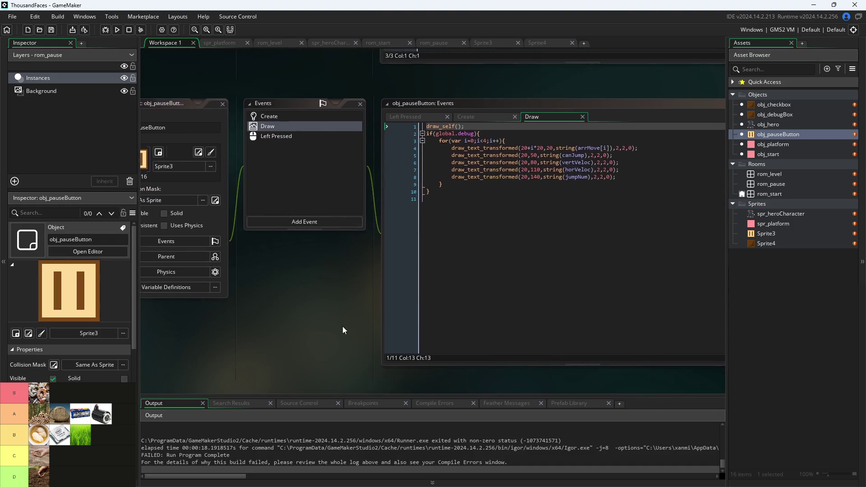
scroll(617, 190, "up", 2, "ctrl")
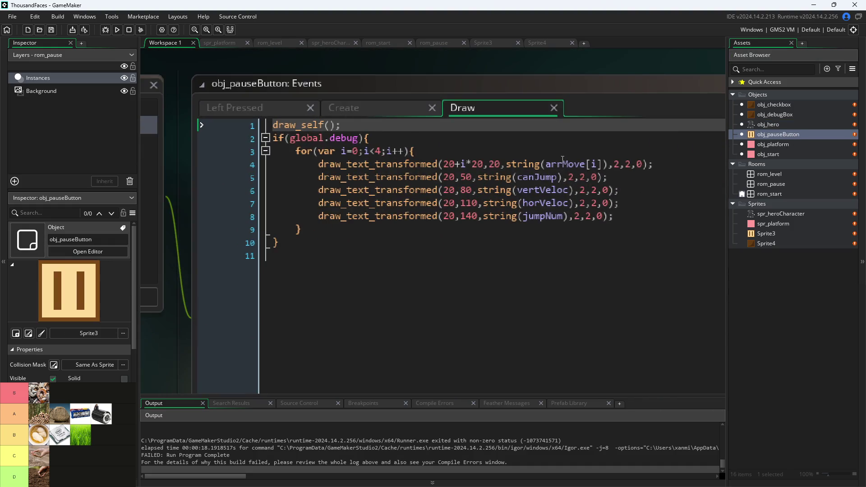
left_click(323, 248)
scroll(223, 250, "down", 2, "ctrl")
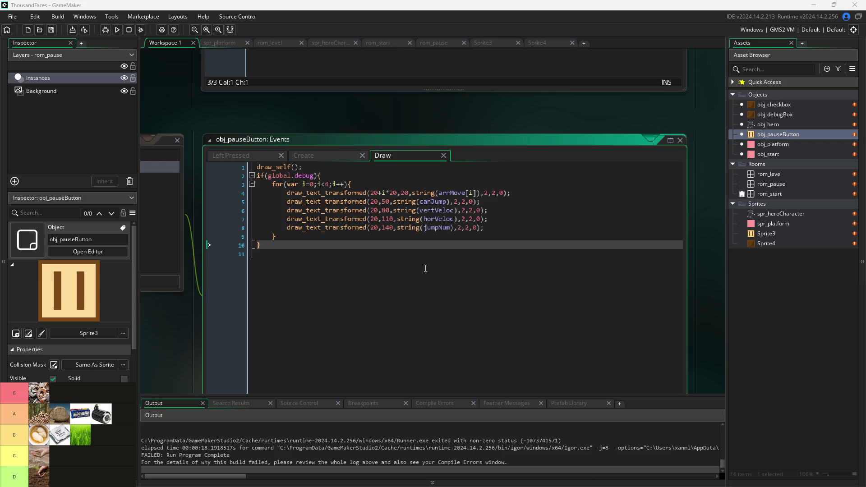
left_click(402, 255)
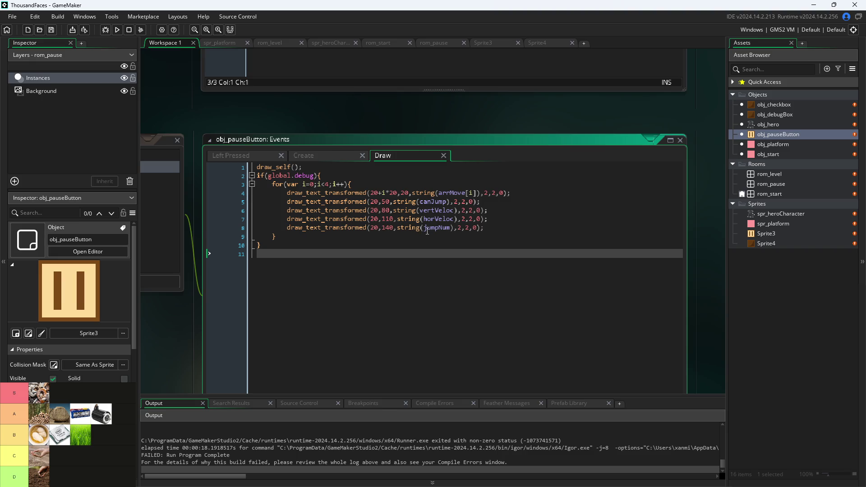
left_click(382, 249)
Clear all of obj_pauseButton's Draw code and paste the debug-drawing code back in
key("ctrl+a")
key("ctrl+c")
key("Delete")
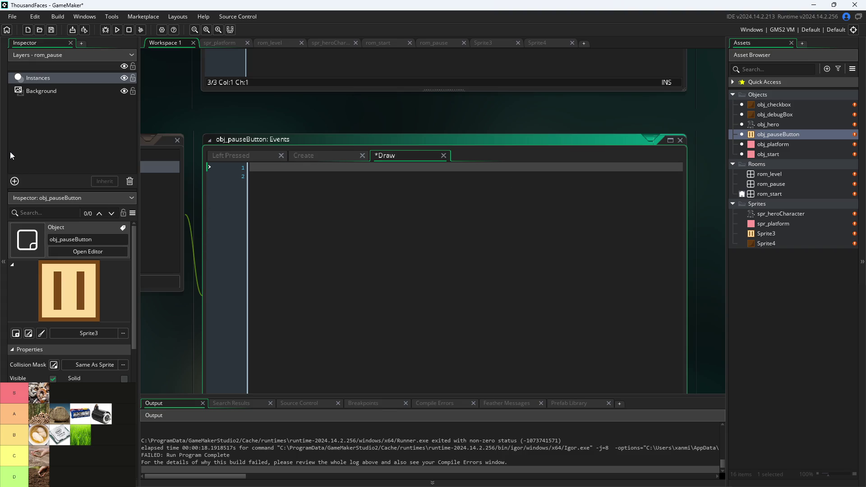
scroll(189, 109, "up", 10)
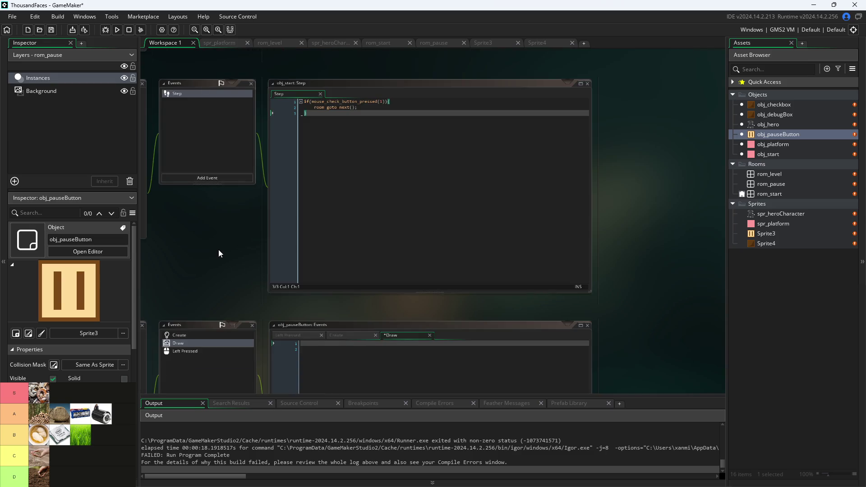
scroll(337, 361, "down", 5)
scroll(280, 245, "up", 3, "ctrl")
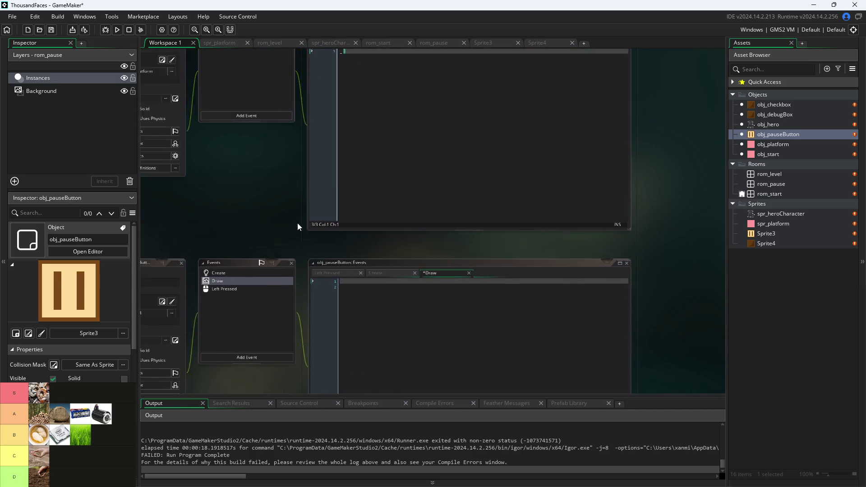
key("ctrl+v")
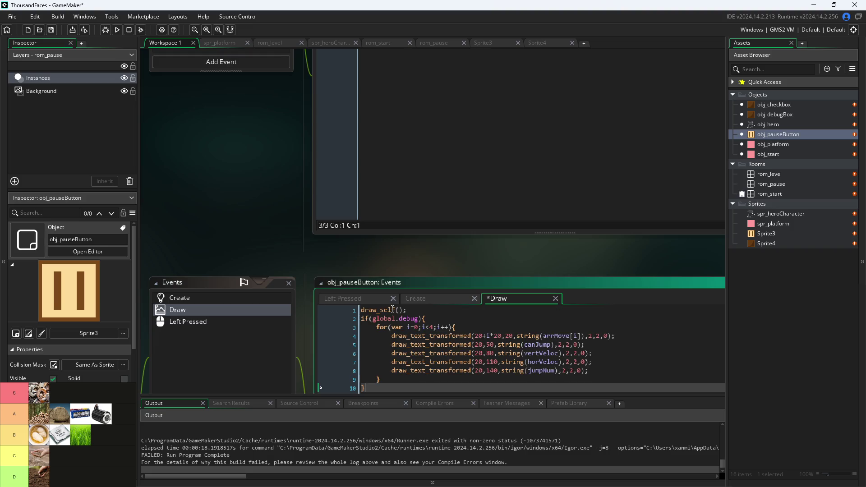
scroll(273, 239, "down", 2)
scroll(243, 206, "down", 2, "ctrl")
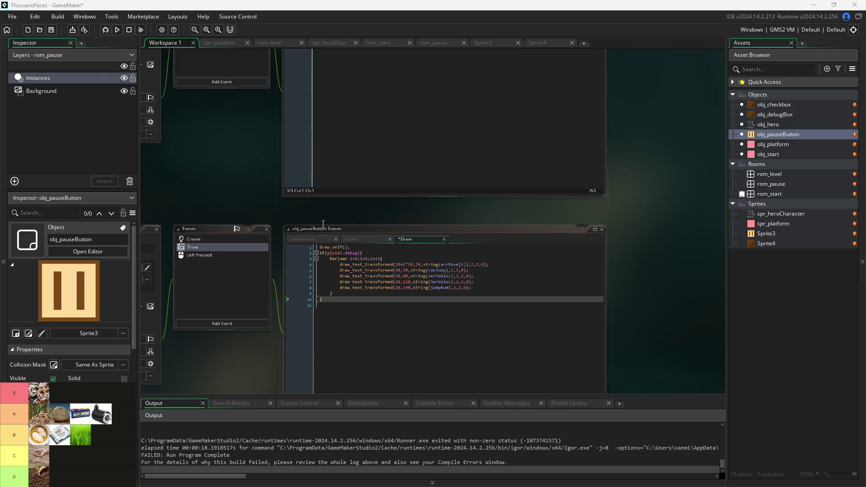
Reopen obj_hero from the Asset Browser and scroll through its Step code
scroll(276, 213, "up", 3)
scroll(225, 269, "up", 5)
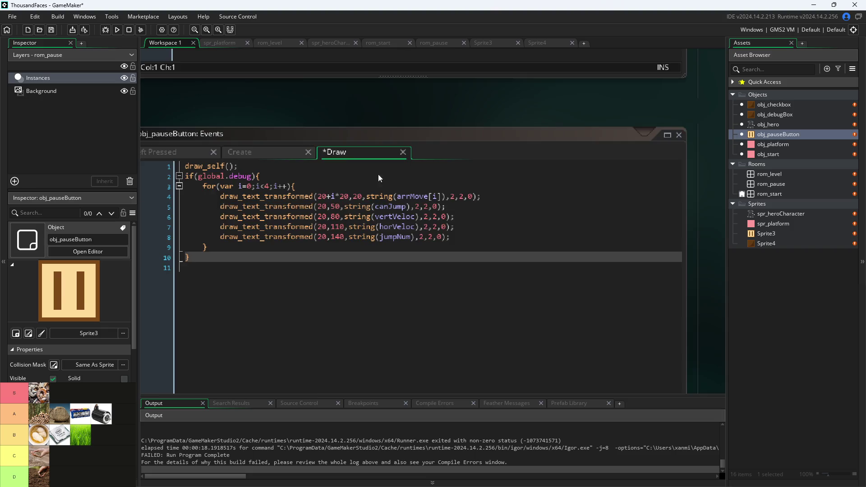
scroll(378, 175, "down", 3)
left_click(772, 128)
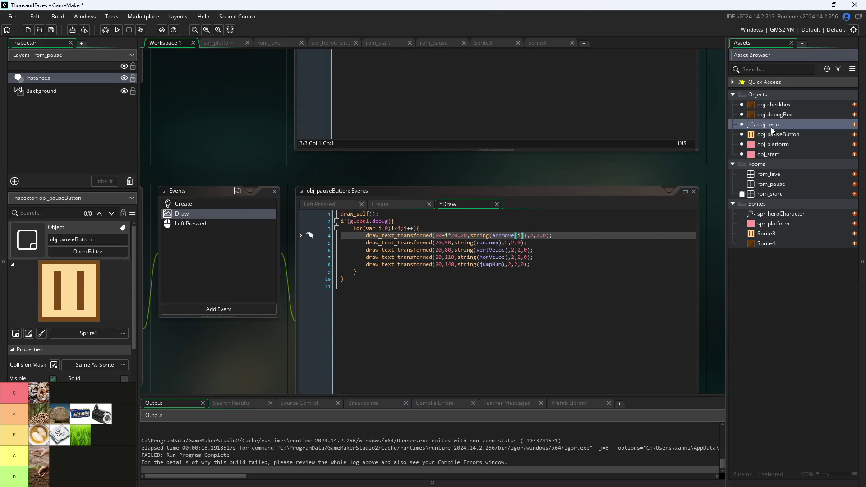
double_click(771, 129)
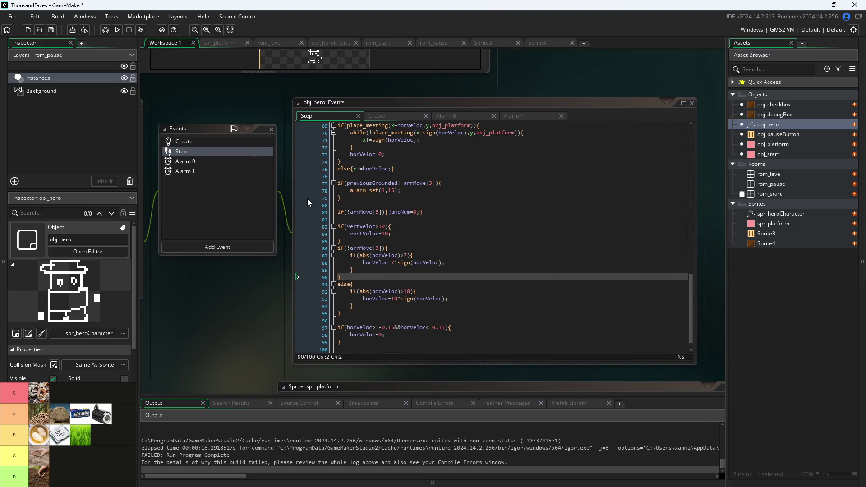
scroll(323, 307, "up", 5)
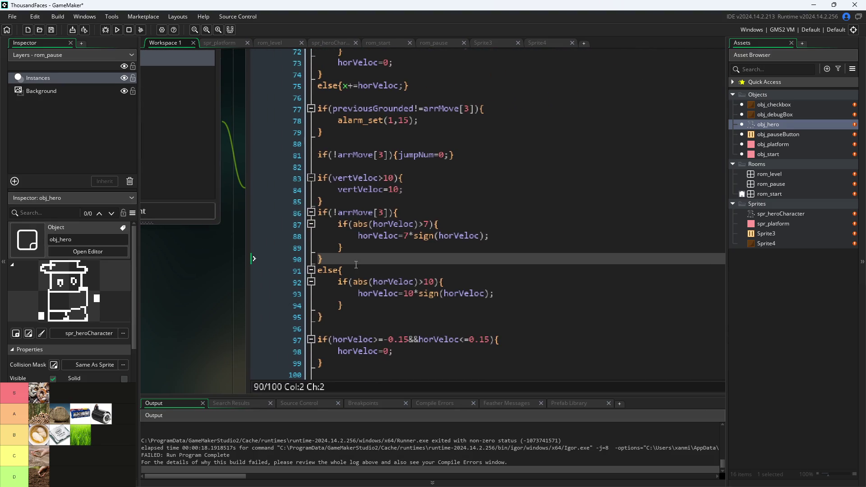
scroll(356, 265, "up", 8)
scroll(220, 301, "down", 3)
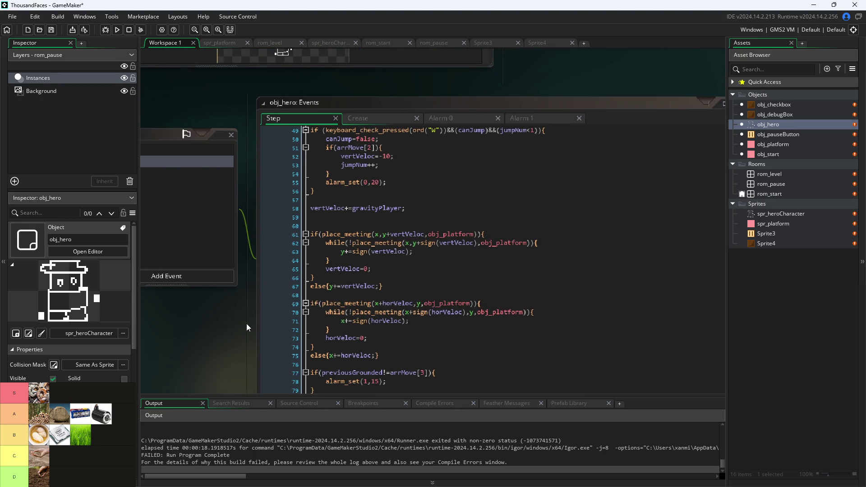
scroll(246, 323, "down", 3)
scroll(248, 305, "down", 1)
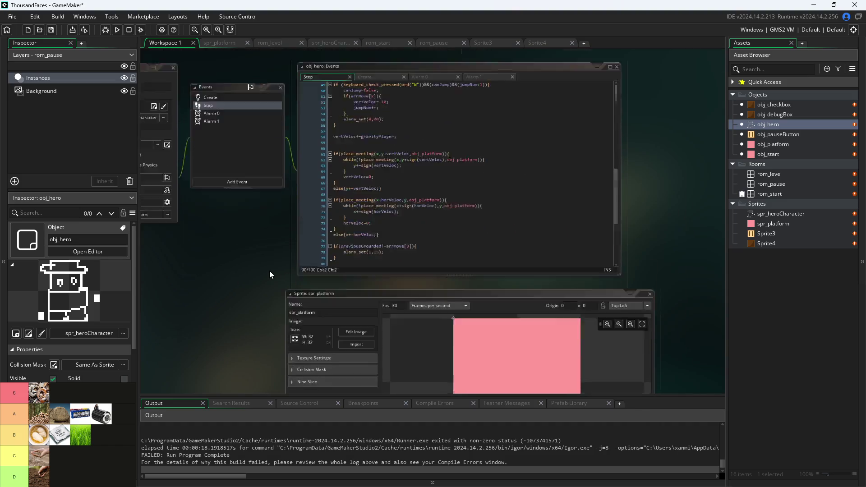
scroll(269, 272, "down", 8)
Open obj_pauseButton and view its Draw event with the debug text for the hero's values
left_click(761, 135)
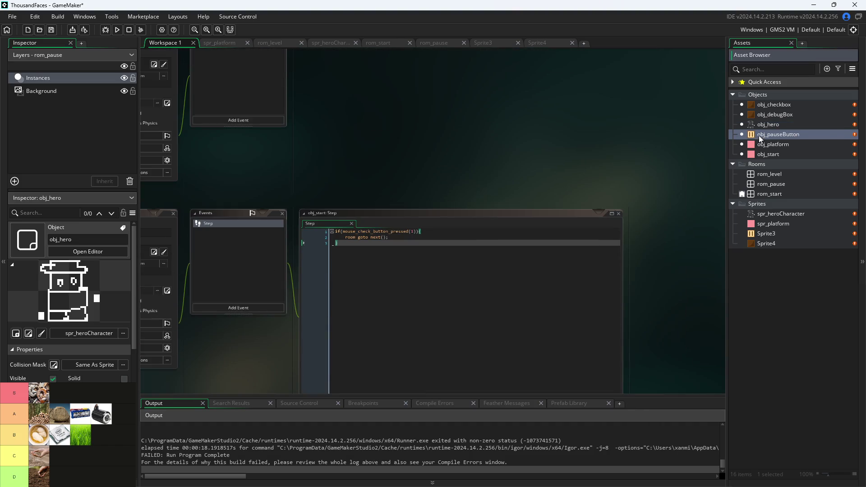
double_click(761, 138)
scroll(258, 354, "up", 5)
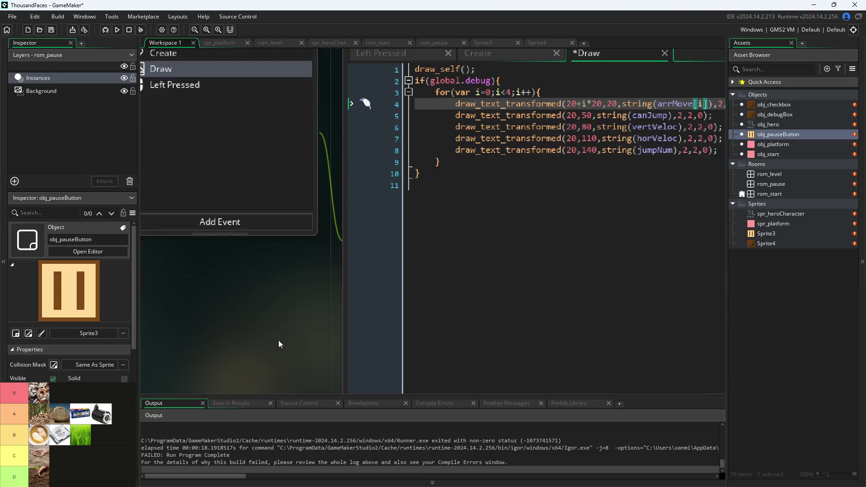
scroll(279, 342, "down", 1)
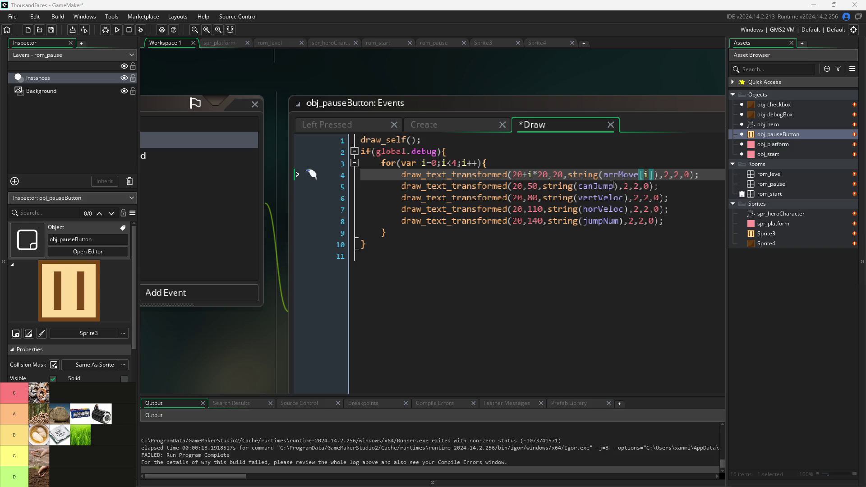
Prefix arrMove on line 4 with 'obj_hero.' and copy that prefix
left_click(603, 175)
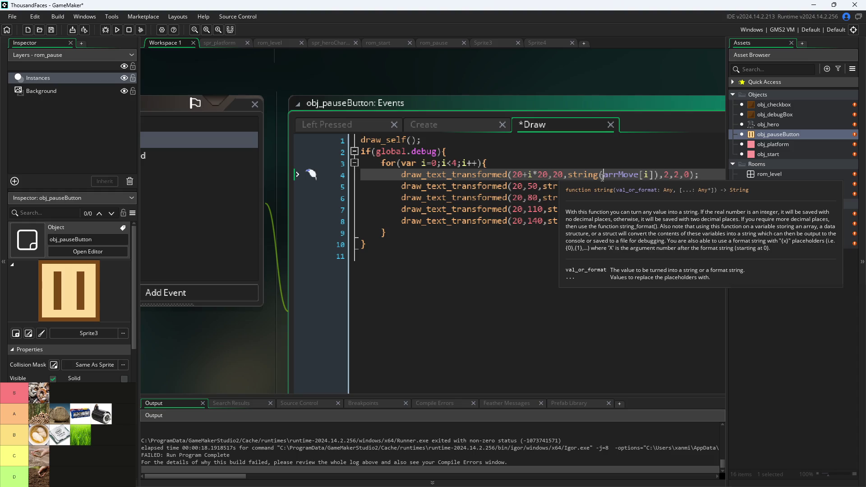
type("o")
type(" bj")
type("_p")
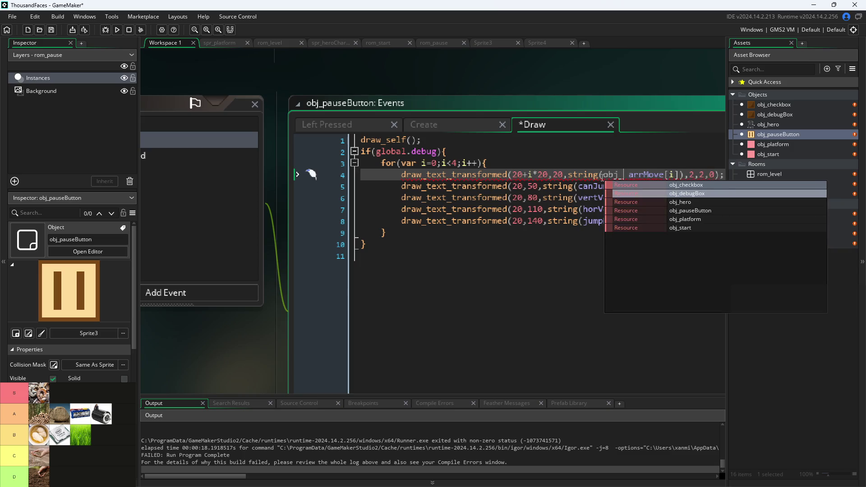
key("BackSpace")
key("BackSpace")
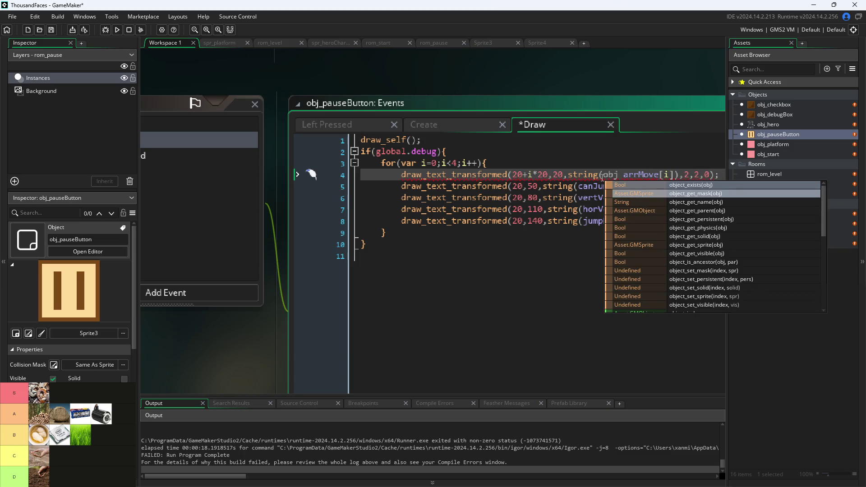
type("_hero")
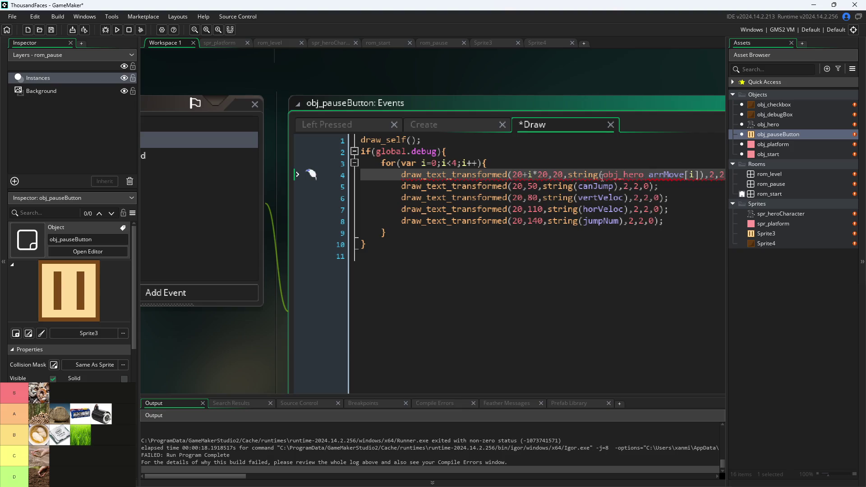
key("Right")
key("shift+Left")
key("shift+Left")
key("shift+Left")
key("shift+Left")
key("shift+Left")
key("shift+Left")
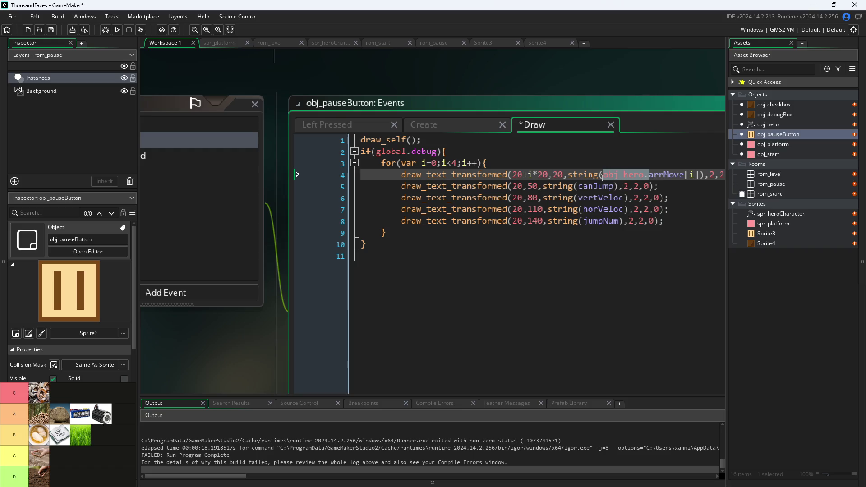
key("ctrl+c")
Paste 'obj_hero.' before canJump, vertVeloc, horVeloc and jumpNum on lines 5–8
left_click(579, 186)
key("ctrl+v")
left_click(579, 198)
key("ctrl+v")
key("ctrl+z")
left_click(580, 198)
key("ctrl+v")
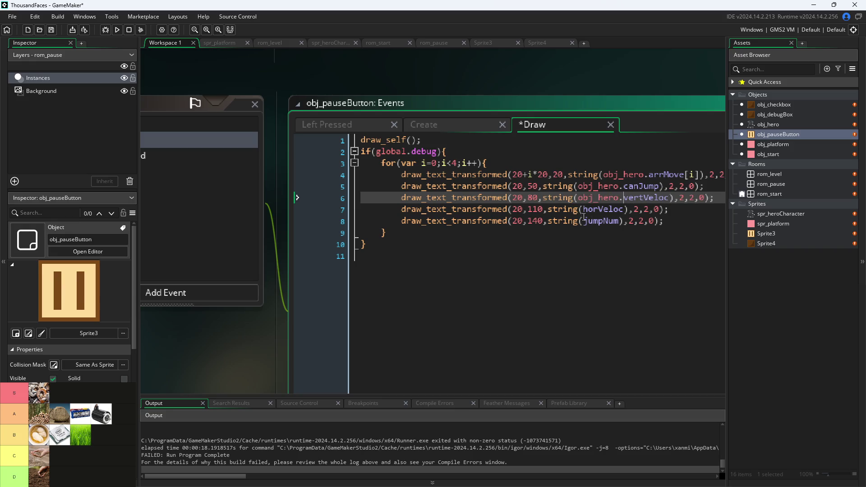
left_click(584, 209)
key("ctrl+v")
left_click(586, 221)
key("ctrl+v")
Save the edited Draw event and run the game
key("ctrl+s")
scroll(255, 338, "down", 3)
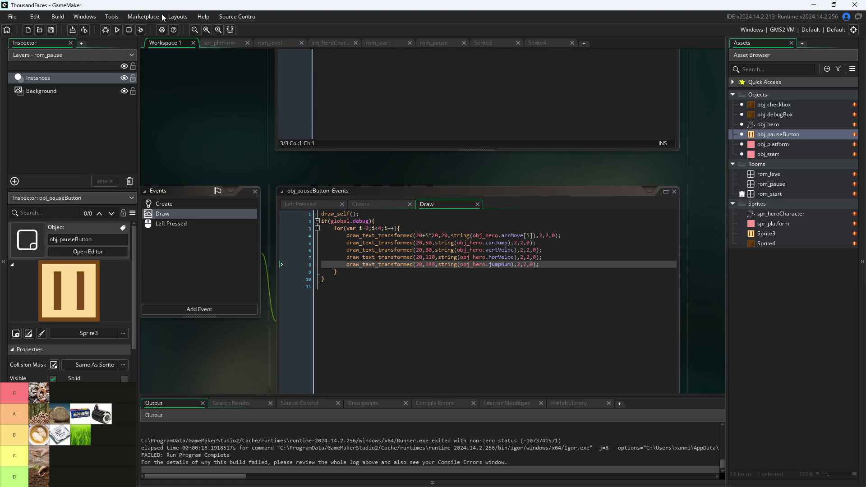
left_click(117, 30)
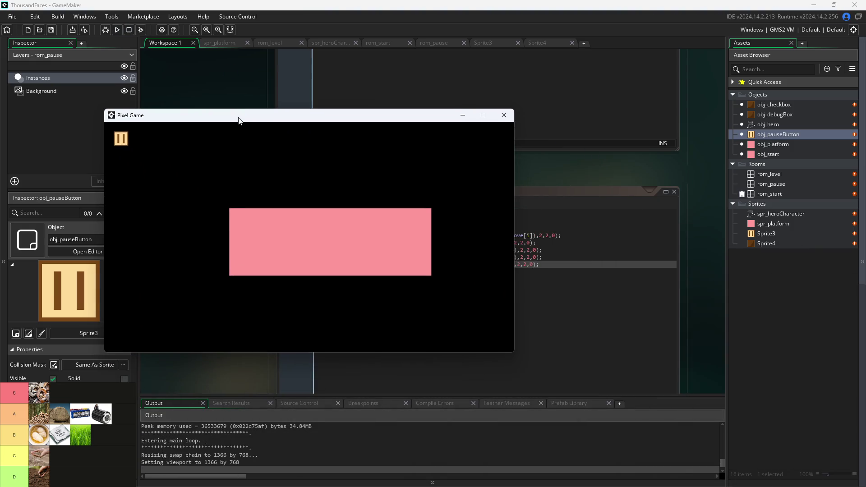
Start Pixel Game, pause it, and turn on the debug display in the pause room
left_click(256, 215)
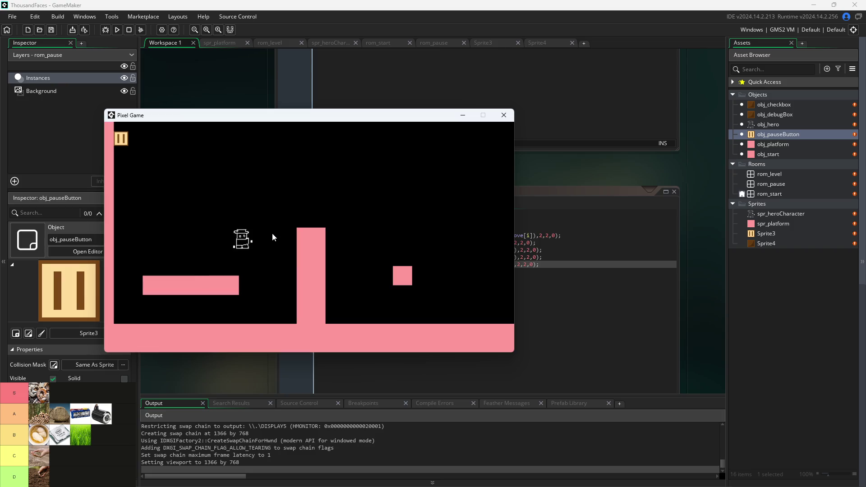
left_click(121, 138)
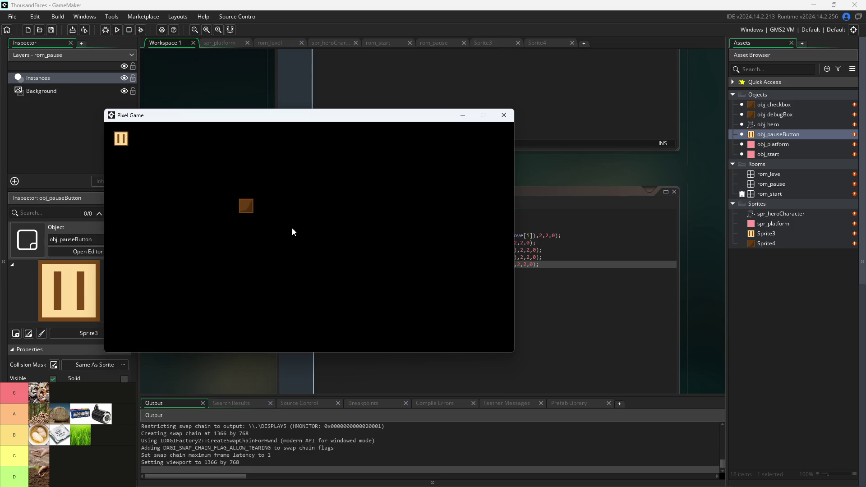
left_click(247, 206)
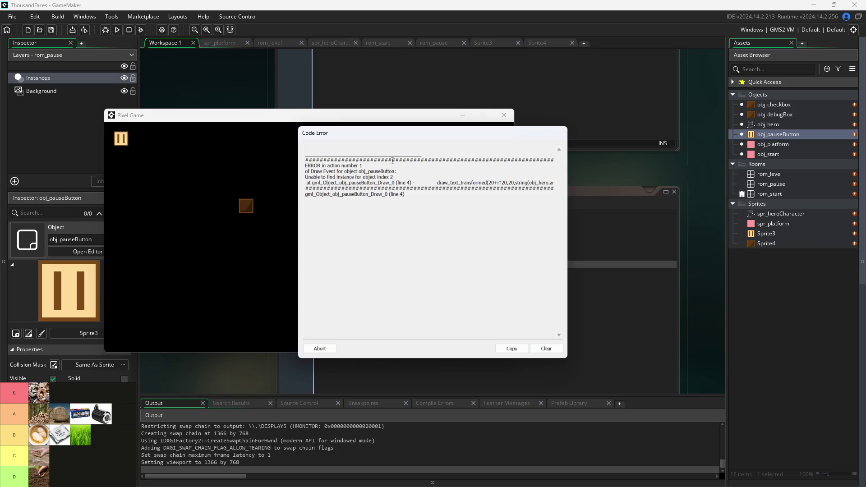
Move the Code Error report aside, inspect Draw line 4 referencing obj_hero, then abort the game
mouse_move(408, 131)
left_mouse_down()
mouse_move(266, 134)
mouse_move(252, 110)
left_mouse_up()
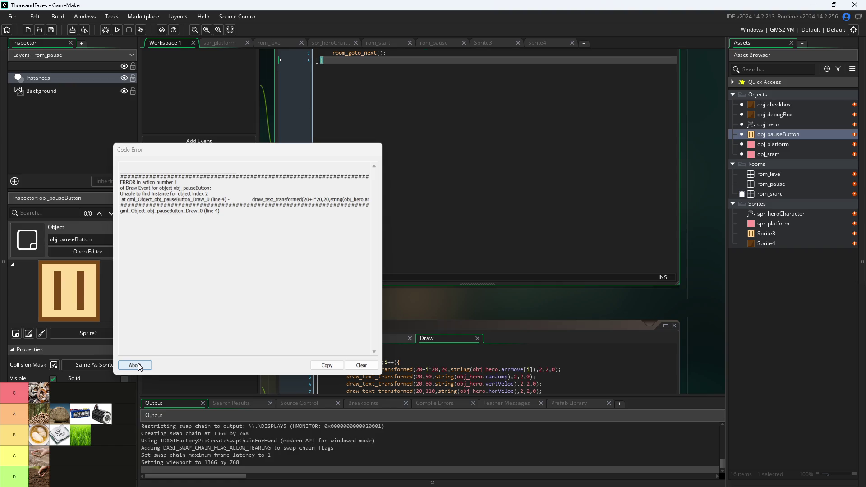
scroll(407, 356, "up", 2)
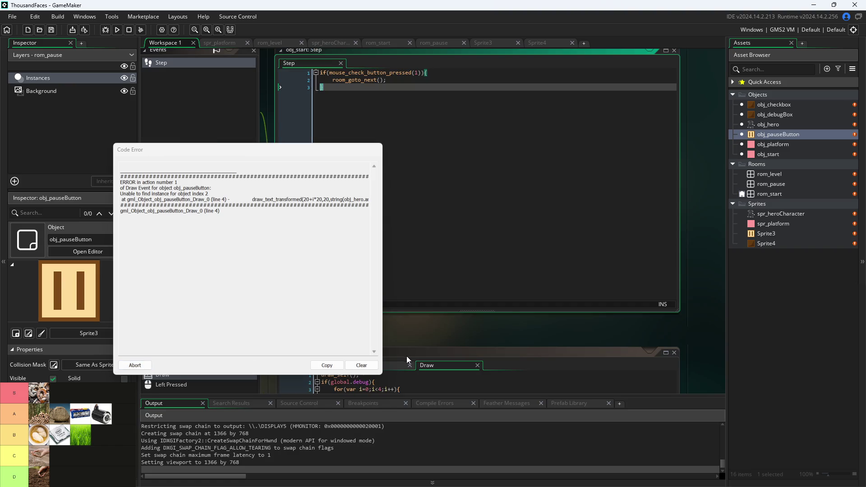
left_click_drag(290, 149, 324, 101)
scroll(480, 375, "down", 2)
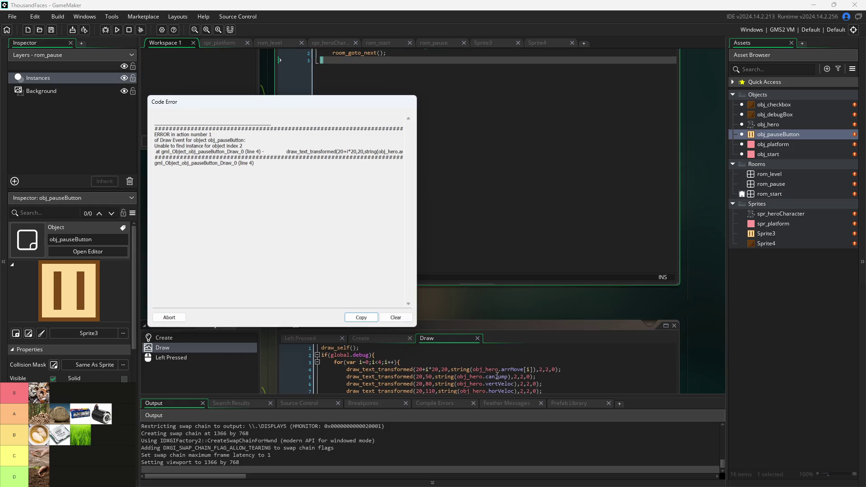
mouse_move(512, 370)
left_click_drag(270, 101, 333, 64)
scroll(429, 294, "down", 3)
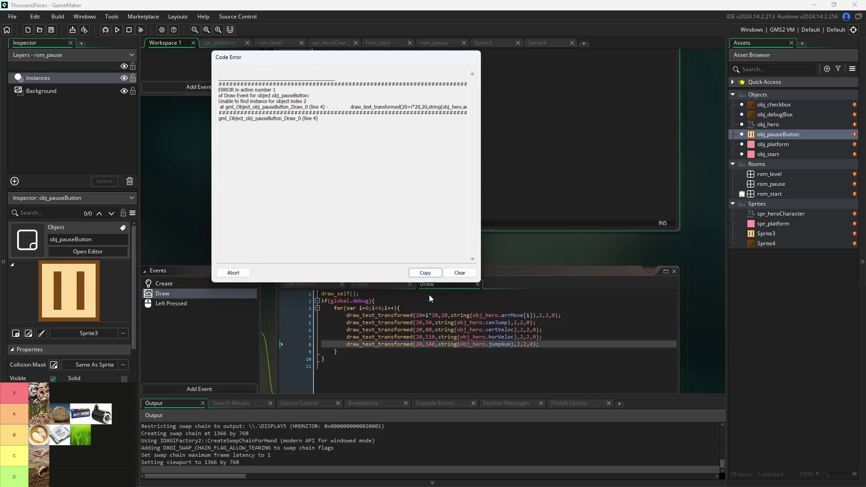
scroll(429, 294, "up", 1)
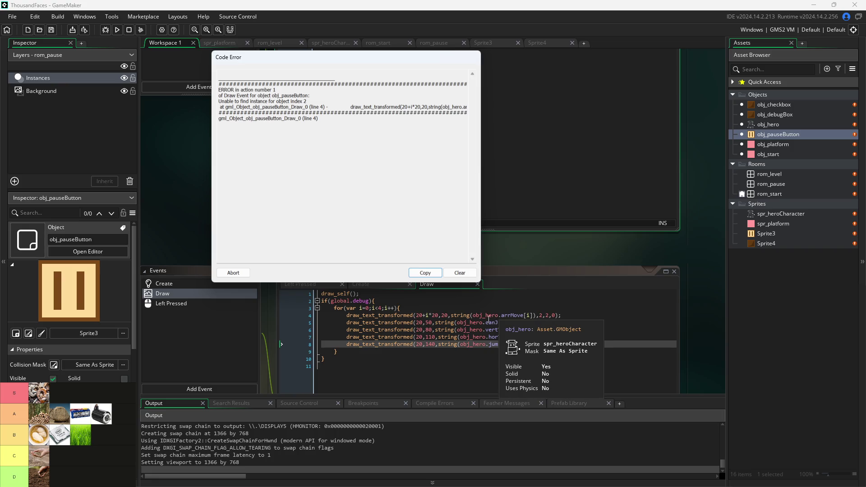
left_click(425, 318)
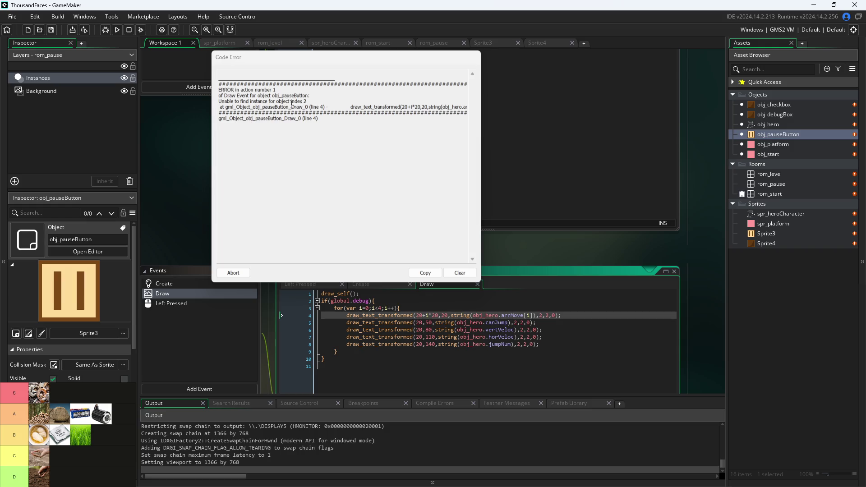
mouse_move(498, 315)
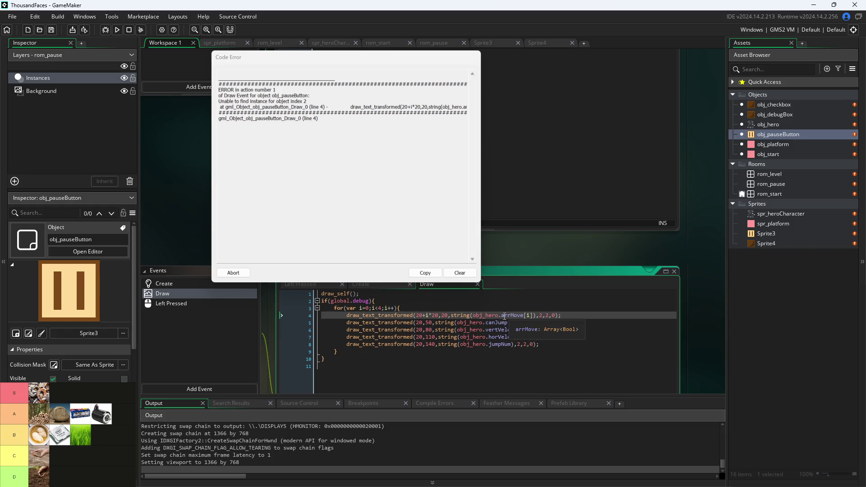
left_click(230, 274)
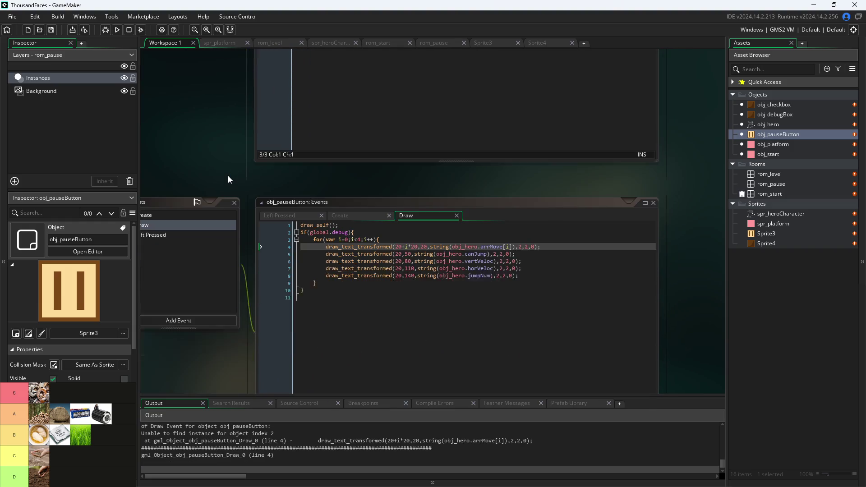
scroll(247, 188, "up", 3)
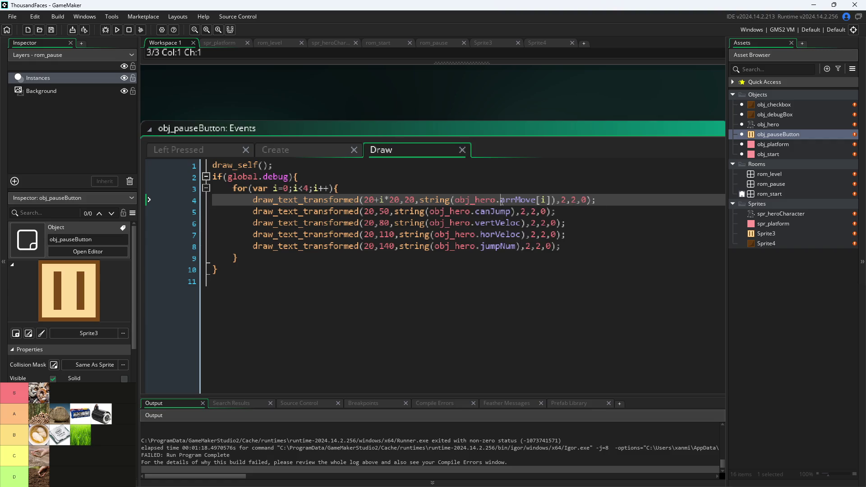
double_click(549, 128)
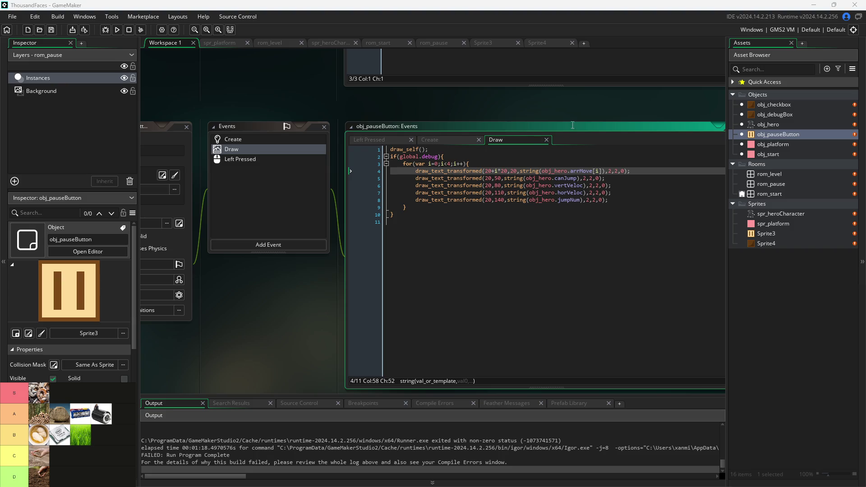
left_click(602, 178)
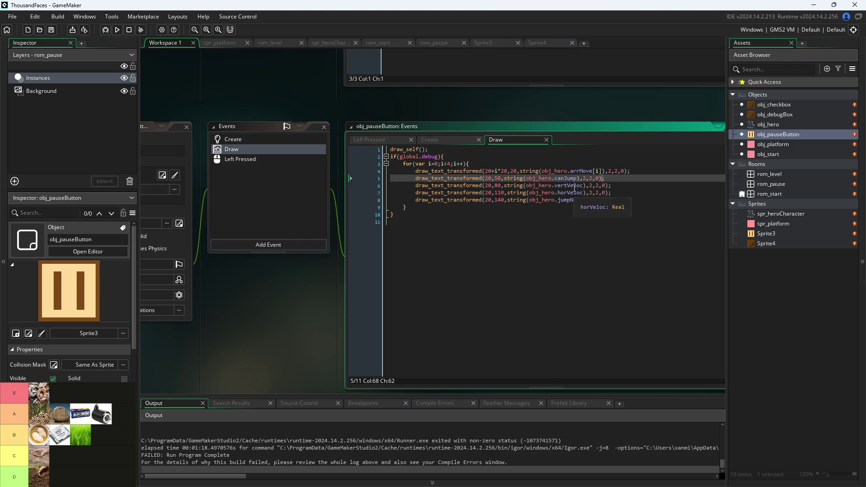
left_click(572, 171)
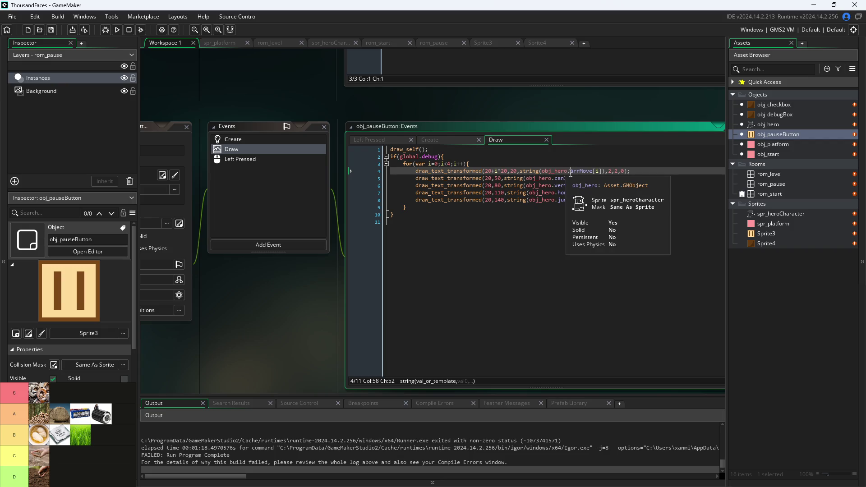
left_click(549, 171)
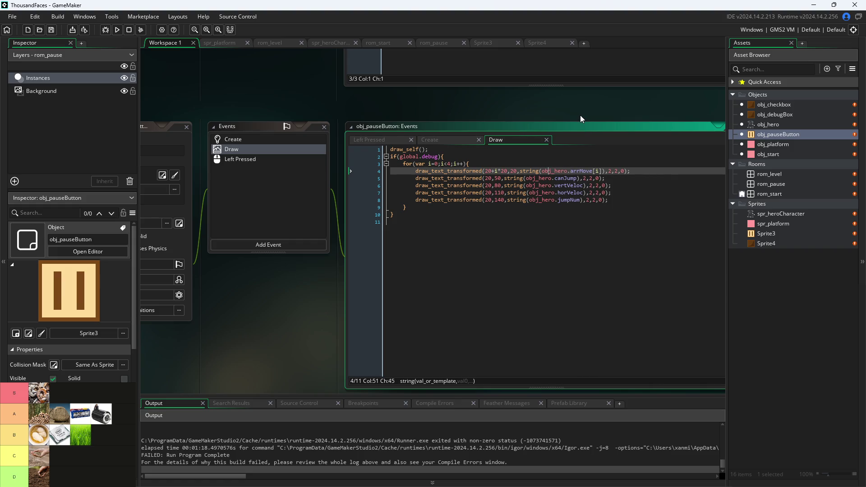
scroll(582, 118, "up", 3)
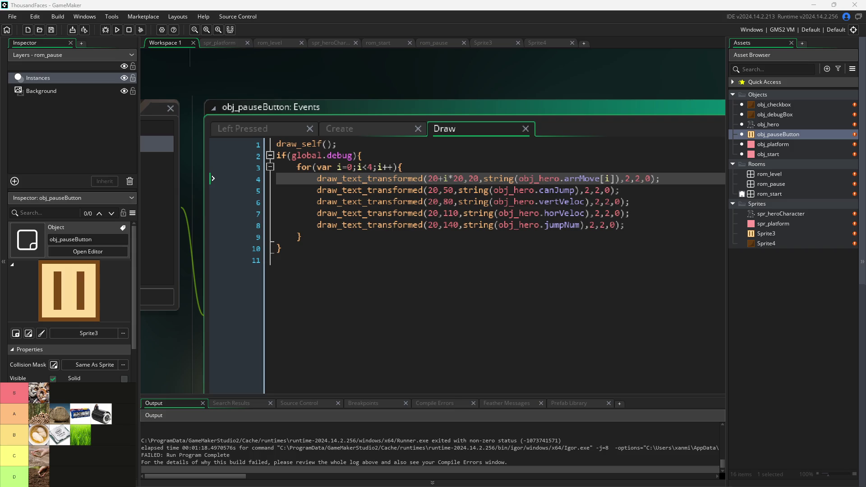
left_click(616, 246)
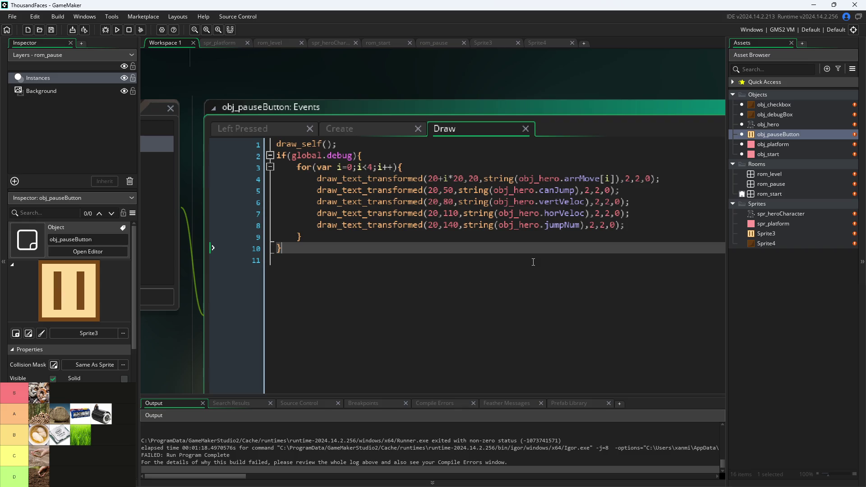
left_click(459, 237)
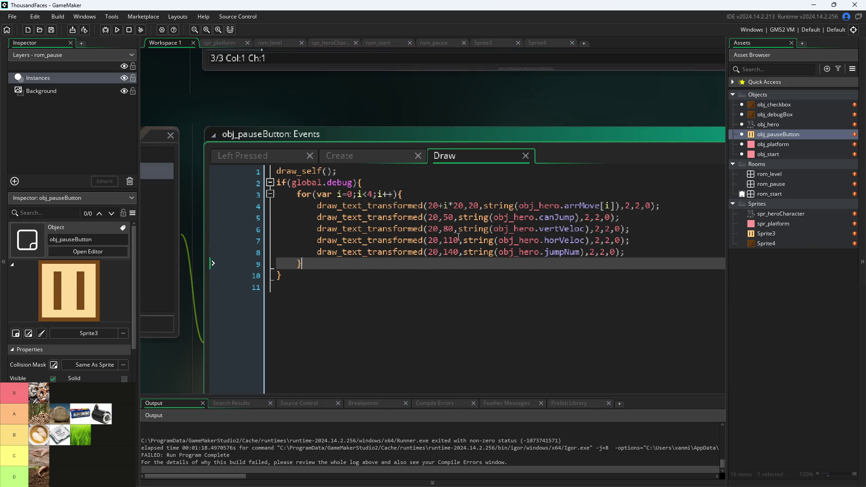
scroll(459, 237, "up", 1, "ctrl")
left_click(573, 201)
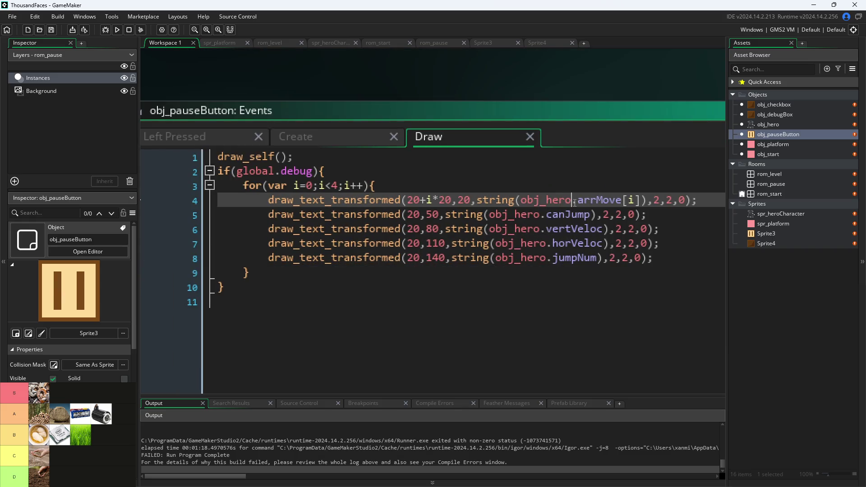
left_click(519, 201)
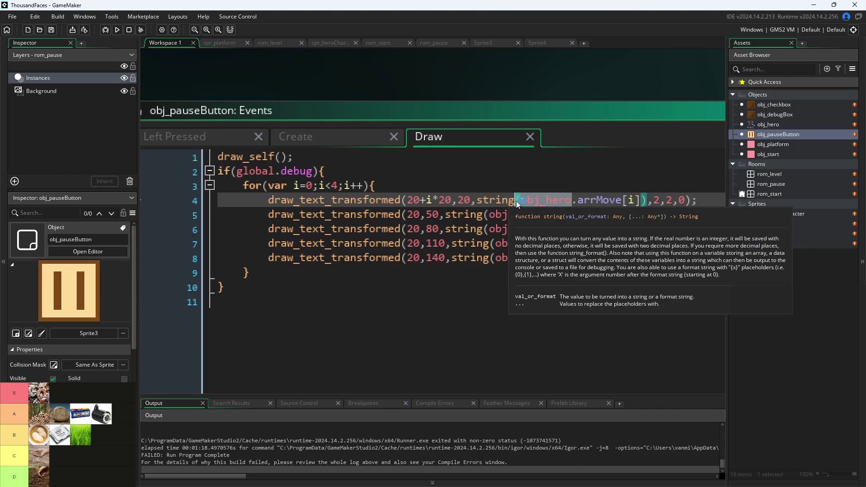
double_click(524, 200)
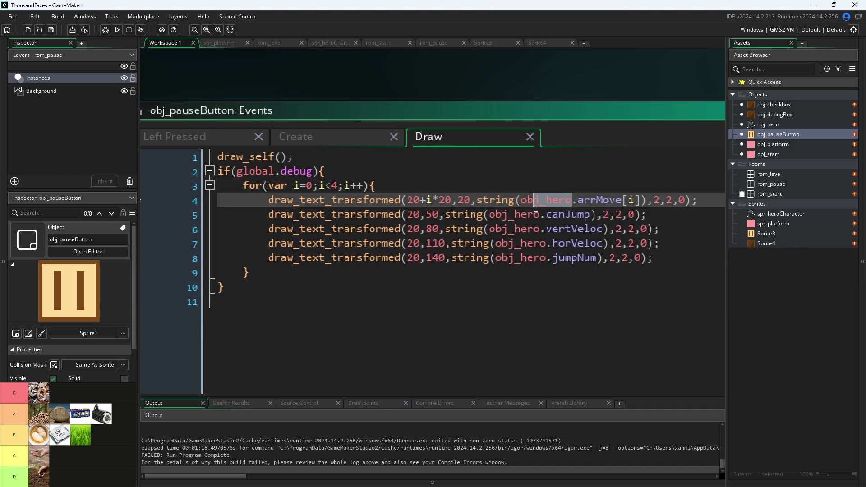
key("shift+Left")
key("shift+Left")
key("shift+Left")
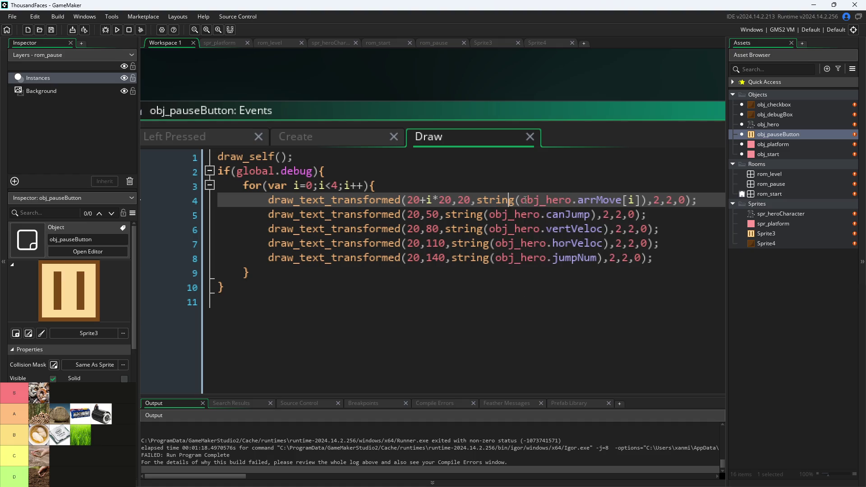
left_click(559, 200)
scroll(501, 92, "down", 1)
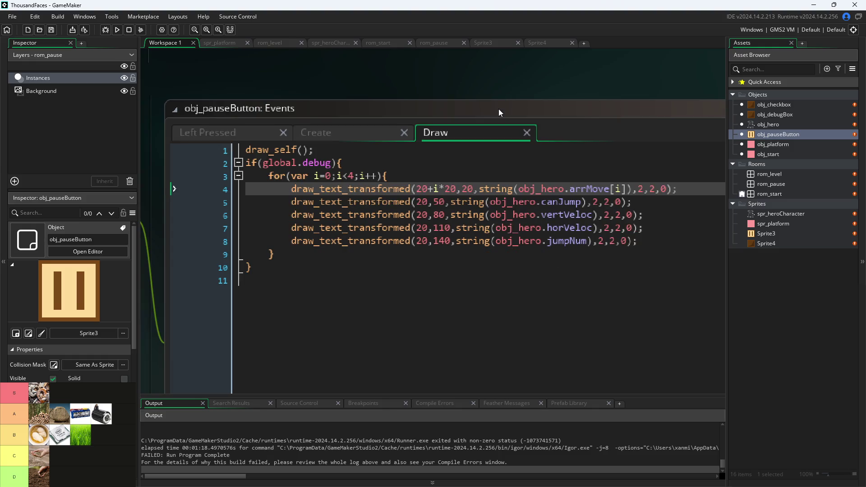
mouse_move(458, 105)
left_mouse_down()
mouse_move(550, 142)
mouse_move(450, 172)
left_mouse_up()
scroll(452, 172, "down", 2)
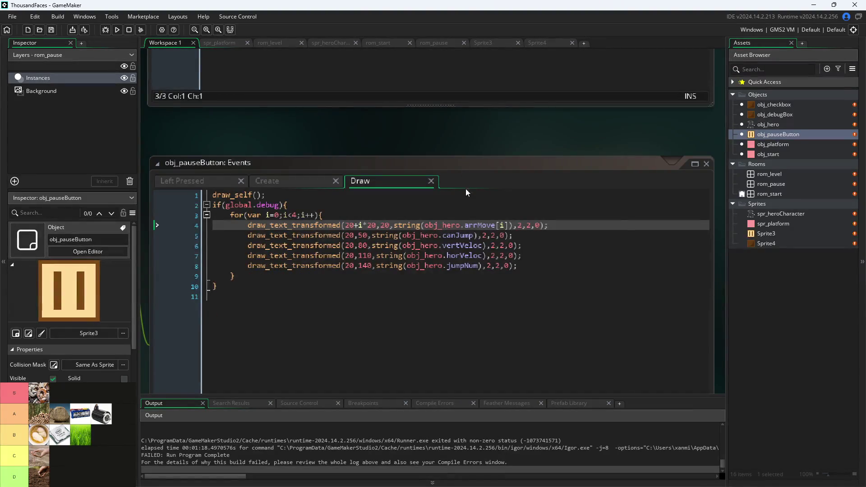
scroll(485, 165, "down", 1)
scroll(492, 139, "down", 1)
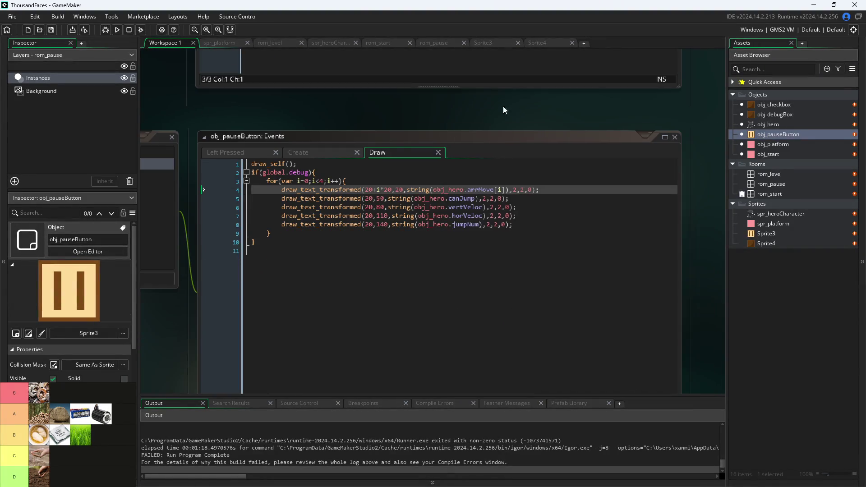
left_click_drag(504, 110, 559, 91)
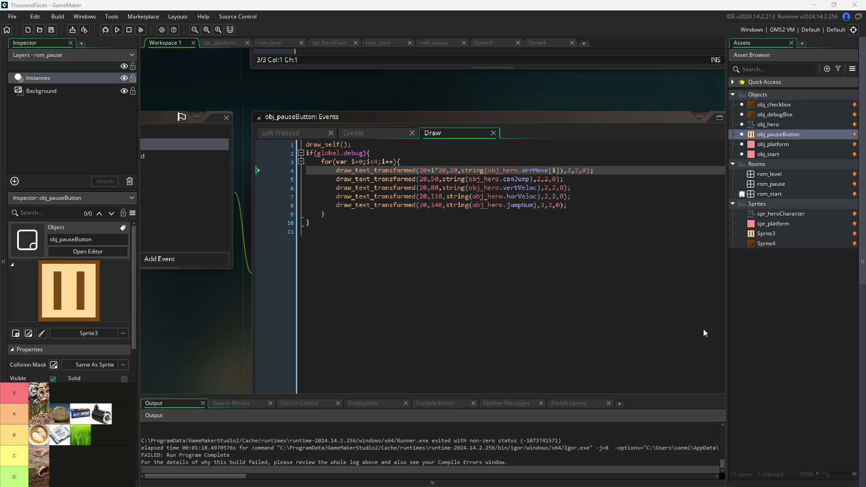
scroll(569, 109, "up", 5)
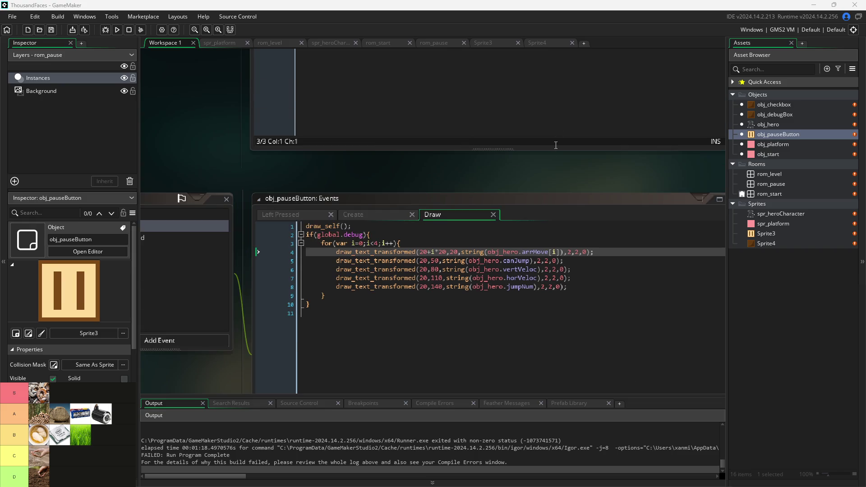
scroll(539, 225, "up", 3, "ctrl")
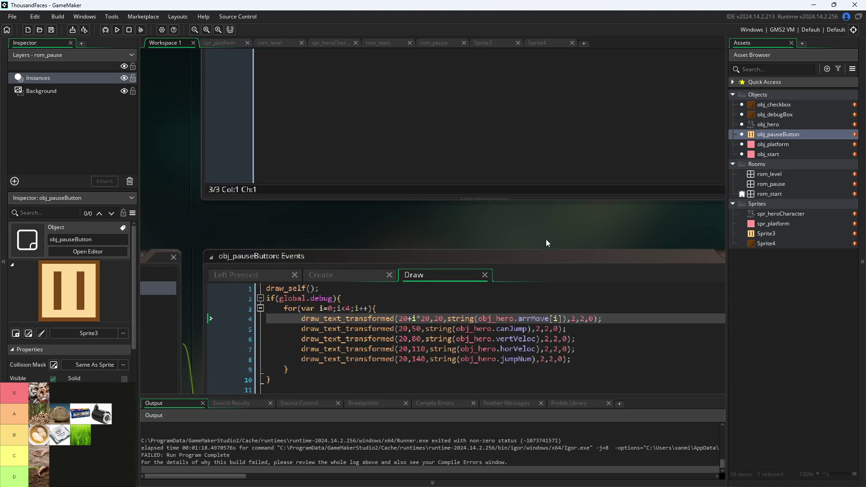
scroll(598, 107, "down", 1, "ctrl")
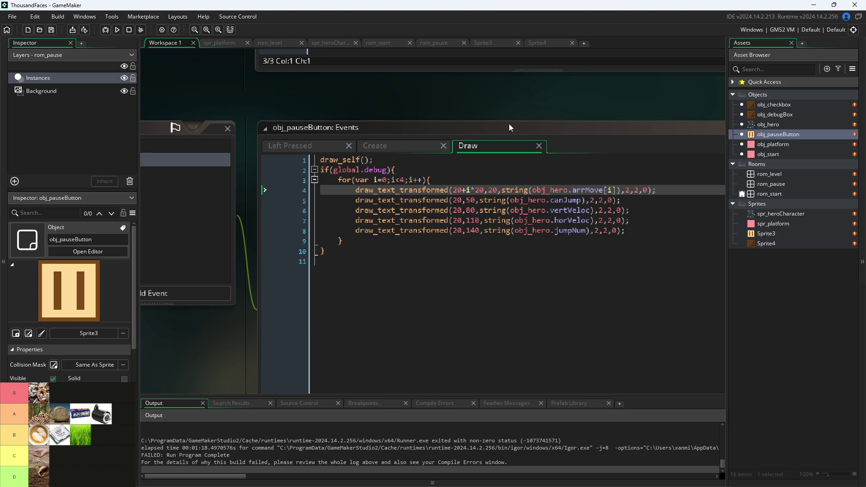
left_click(483, 150)
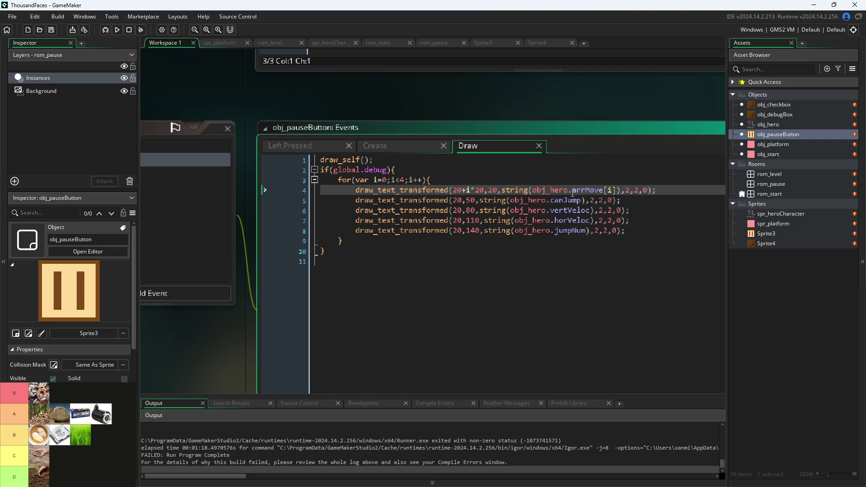
scroll(440, 87, "down", 2)
scroll(564, 147, "down", 2)
scroll(399, 134, "up", 2)
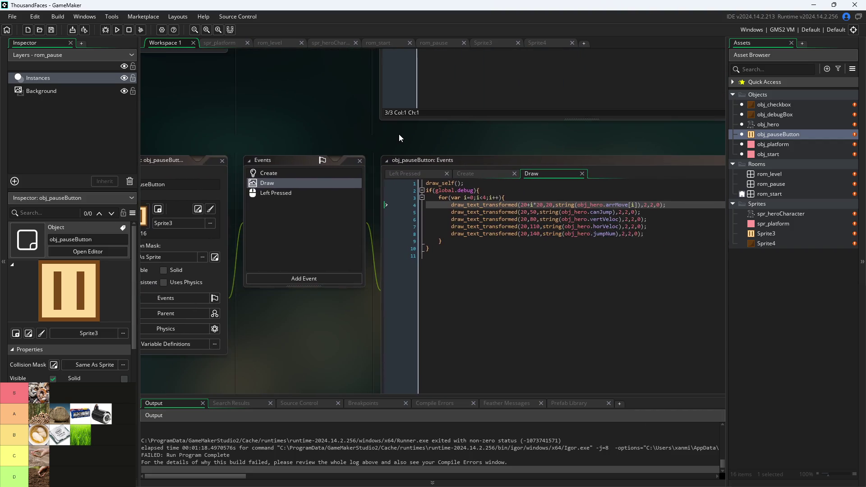
scroll(391, 135, "down", 2)
scroll(369, 138, "up", 2)
scroll(368, 153, "up", 2)
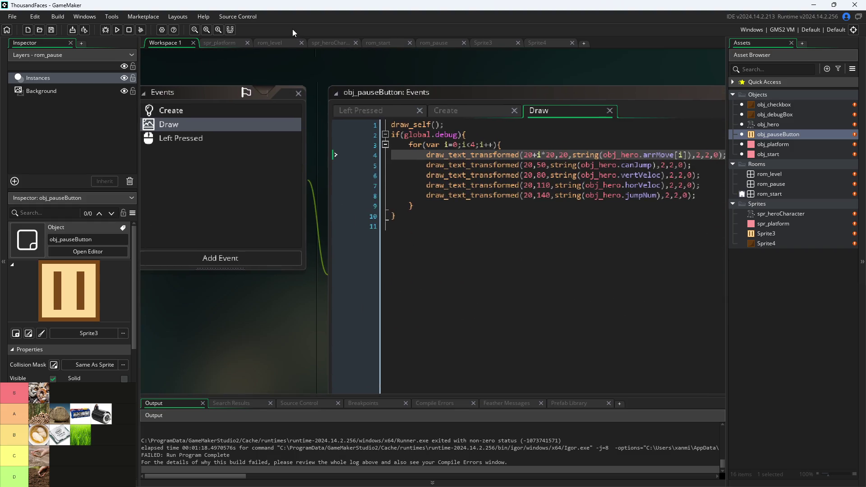
scroll(327, 81, "up", 1)
left_click_drag(326, 81, 206, 69)
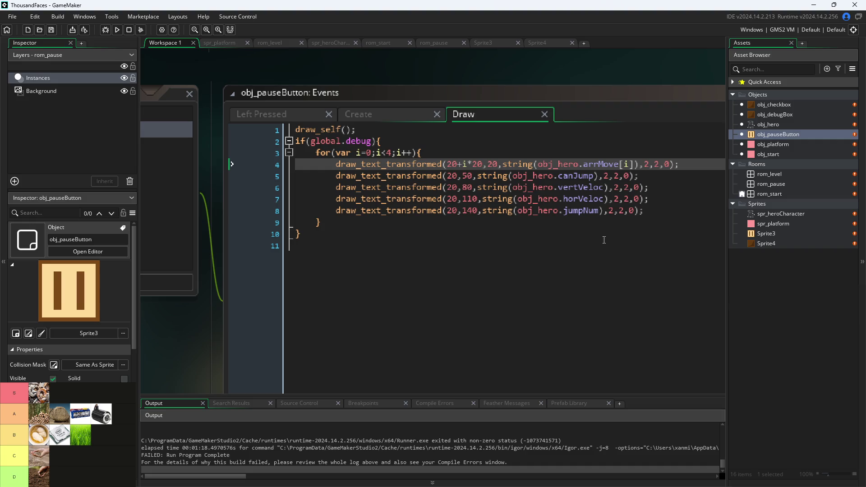
mouse_move(567, 168)
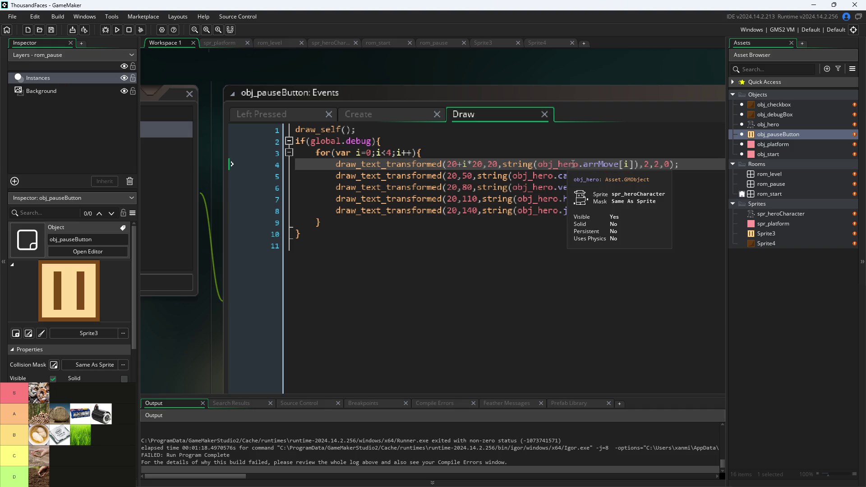
scroll(573, 164, "down", 3)
left_click_drag(607, 82, 610, 148)
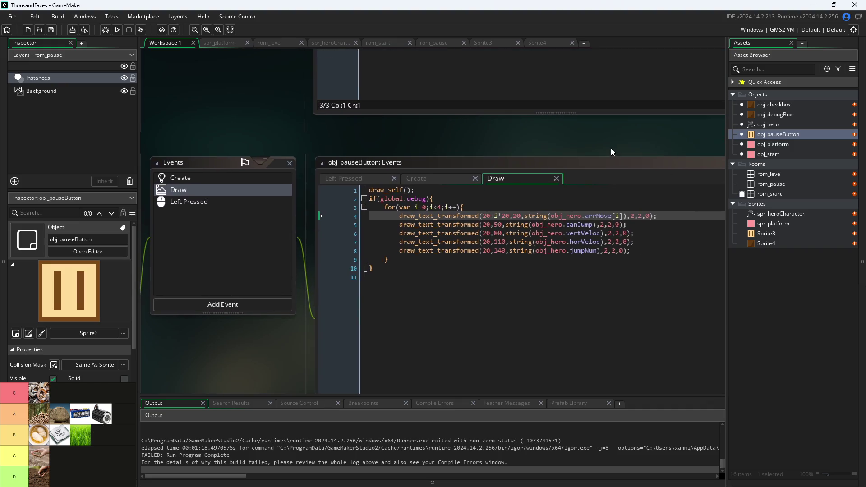
scroll(614, 262, "up", 4)
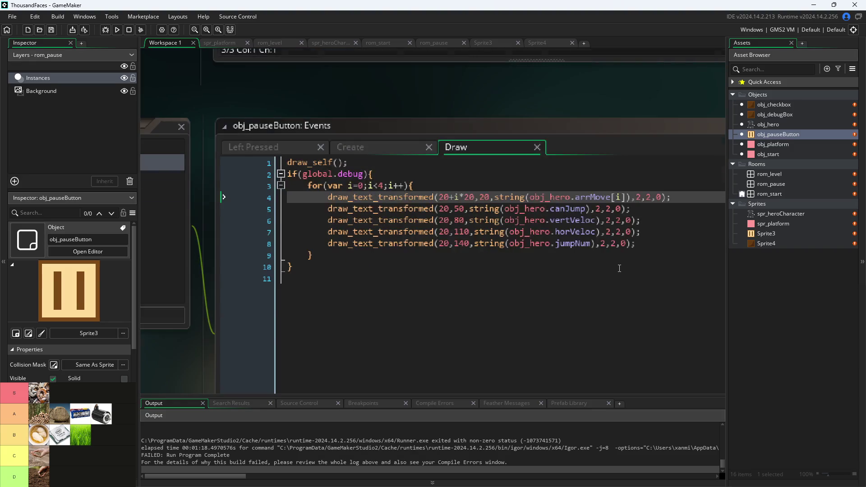
scroll(623, 284, "up", 1)
scroll(623, 329, "up", 1)
scroll(625, 330, "down", 1)
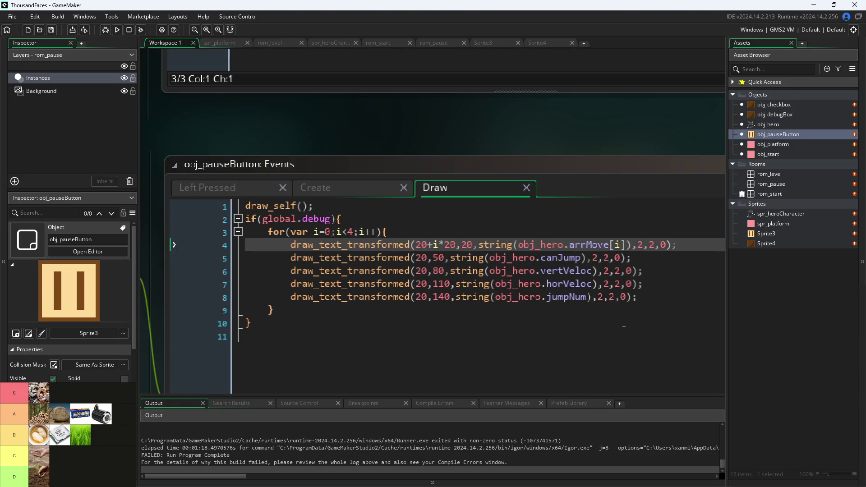
left_click(395, 236)
left_click(403, 219)
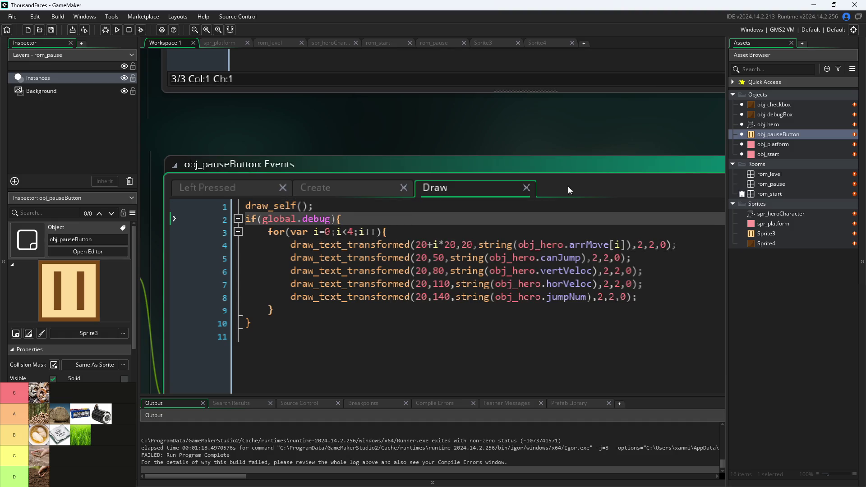
scroll(613, 135, "down", 1)
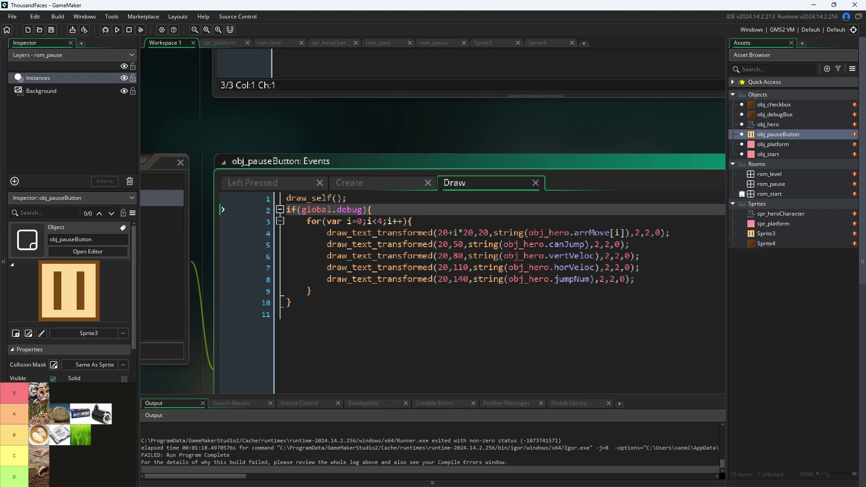
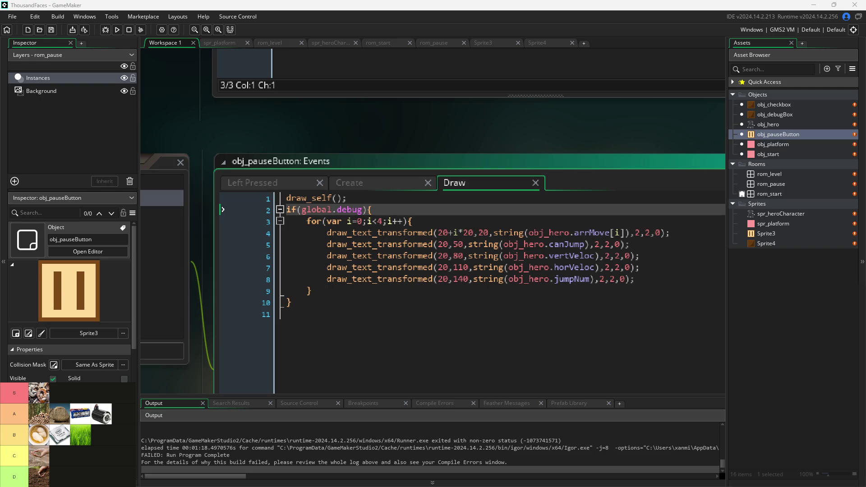
Review the jumpNum and arrMove debug lines in the code
left_click(504, 279)
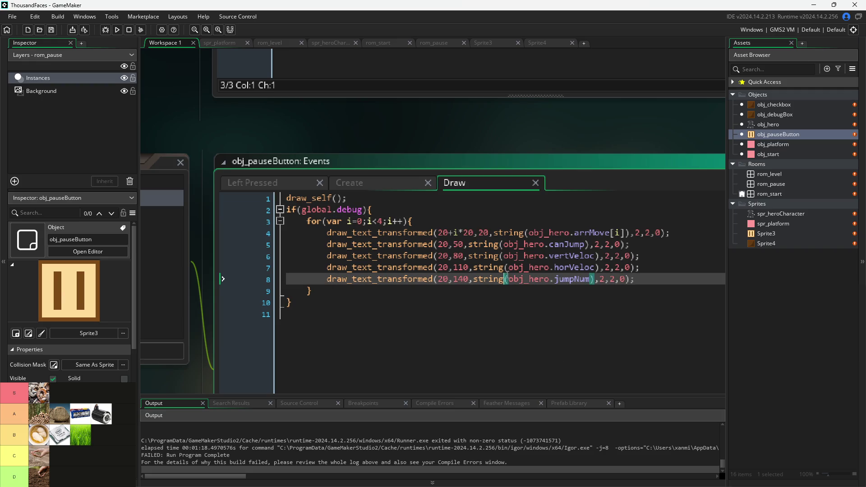
left_click(547, 233)
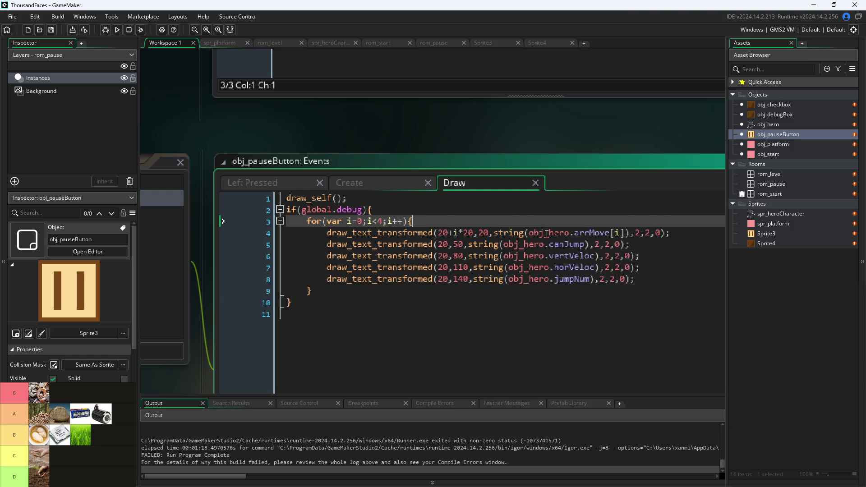
scroll(582, 147, "down", 3)
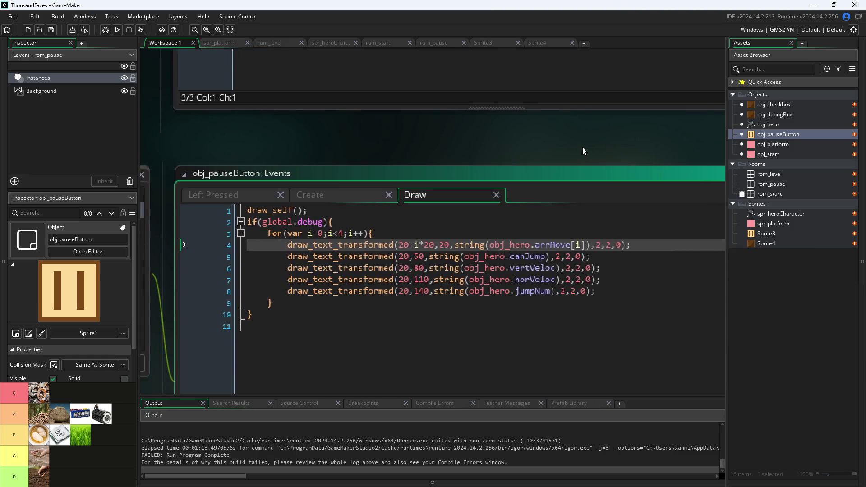
scroll(575, 161, "up", 5)
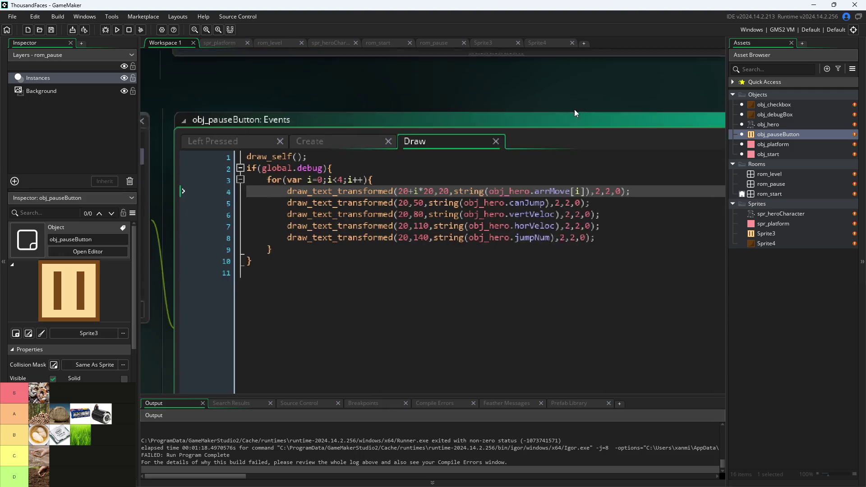
scroll(603, 132, "down", 1)
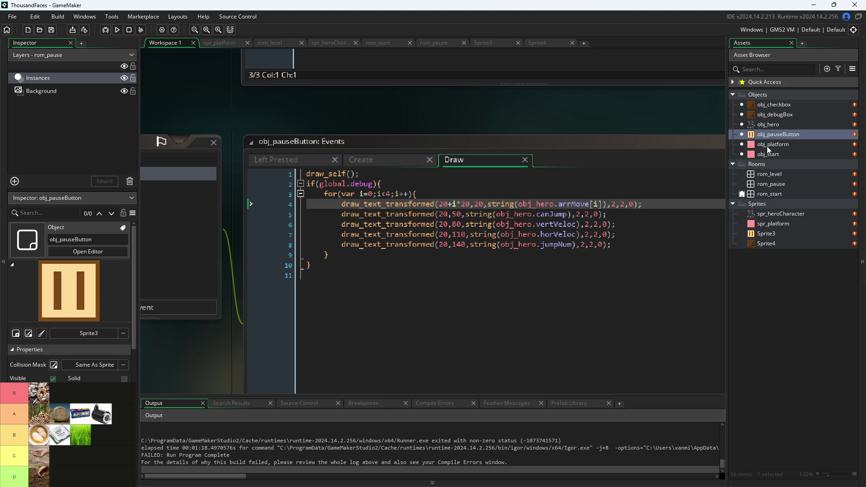
Open the rom_pause room and place an obj_hero instance in it
double_click(771, 183)
scroll(568, 283, "down", 3)
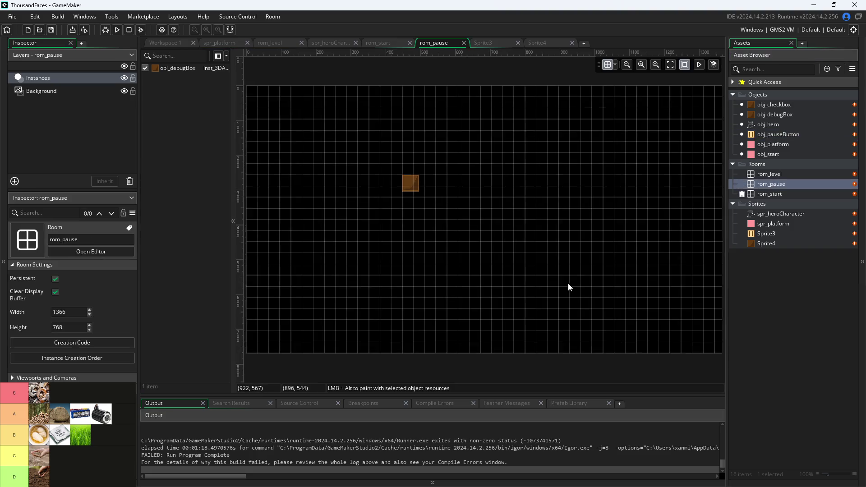
left_click_drag(658, 363, 586, 289)
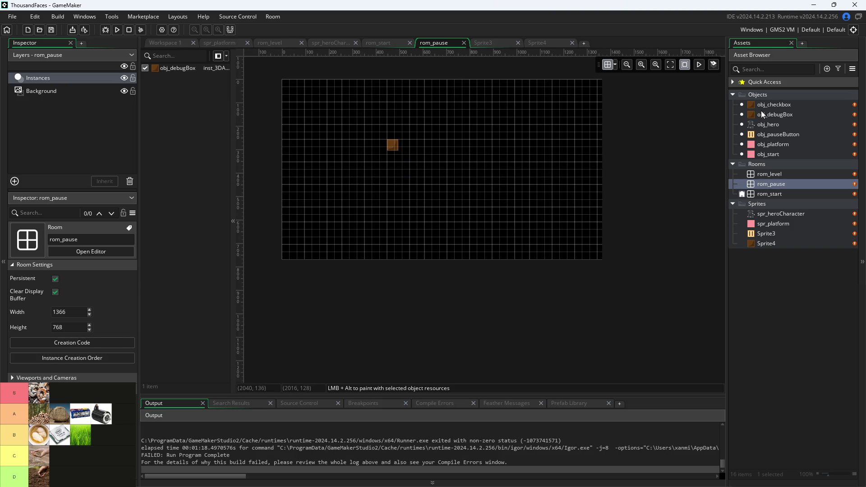
mouse_move(755, 126)
left_mouse_down()
mouse_move(491, 216)
mouse_move(594, 297)
left_mouse_up()
scroll(580, 315, "up", 2)
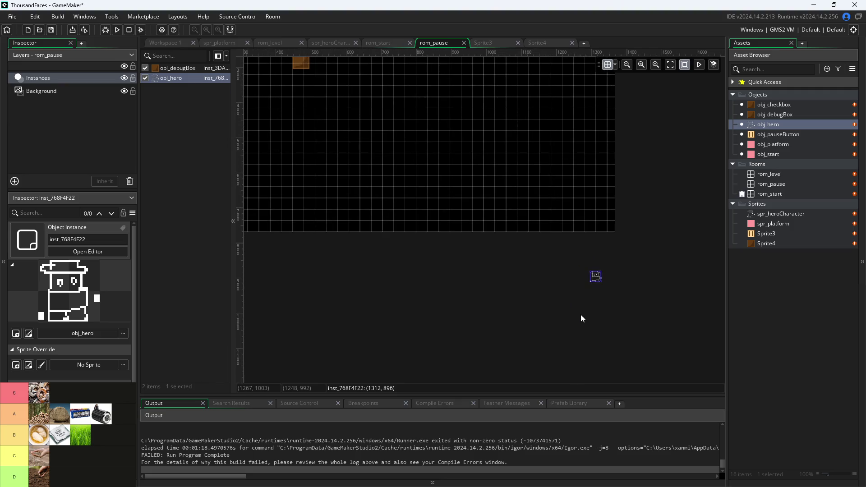
Place three obj_platform instances beside the hero
left_click(760, 145)
mouse_move(760, 147)
left_mouse_down()
mouse_move(591, 258)
mouse_move(590, 271)
left_mouse_up()
left_click_drag(758, 145, 601, 293)
mouse_move(780, 145)
left_mouse_down()
mouse_move(678, 196)
mouse_move(566, 307)
mouse_move(666, 229)
mouse_move(609, 279)
left_mouse_up()
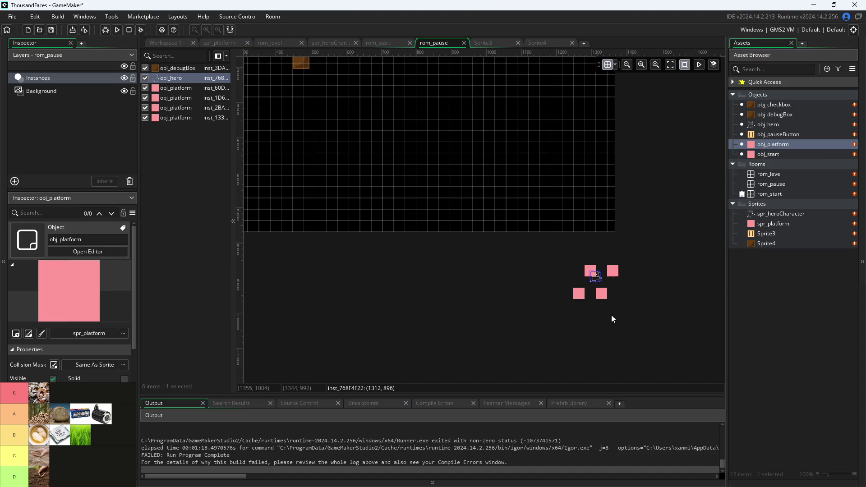
scroll(612, 309, "up", 4)
Reset the hero instance's rotation to 0 and move the top-left platform up and left
mouse_move(530, 167)
left_mouse_down()
mouse_move(514, 129)
mouse_move(532, 158)
mouse_move(551, 143)
mouse_move(527, 159)
left_mouse_up()
double_click(523, 158)
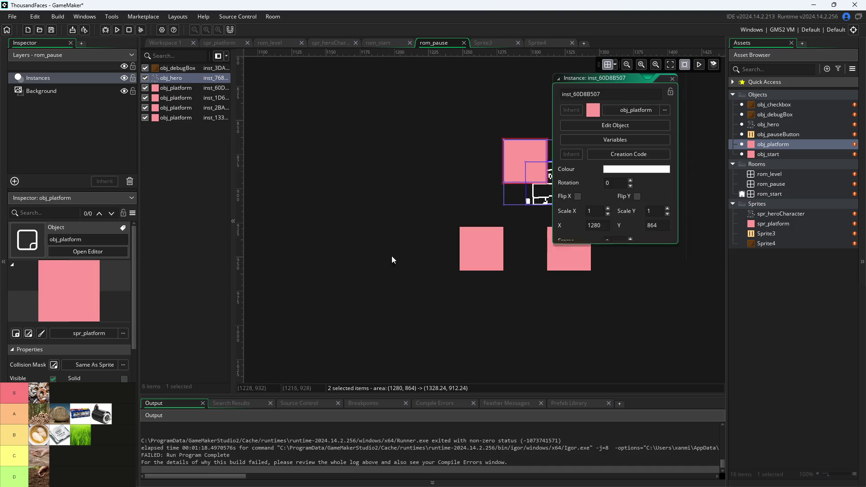
left_click(537, 199)
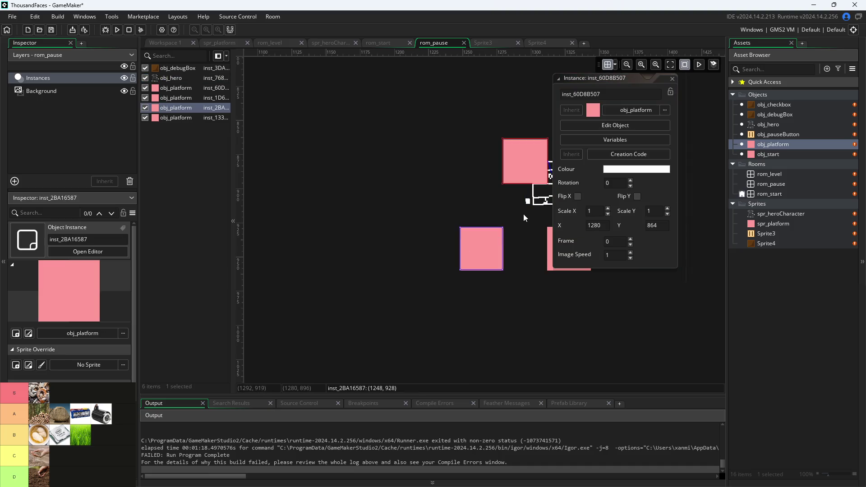
double_click(540, 202)
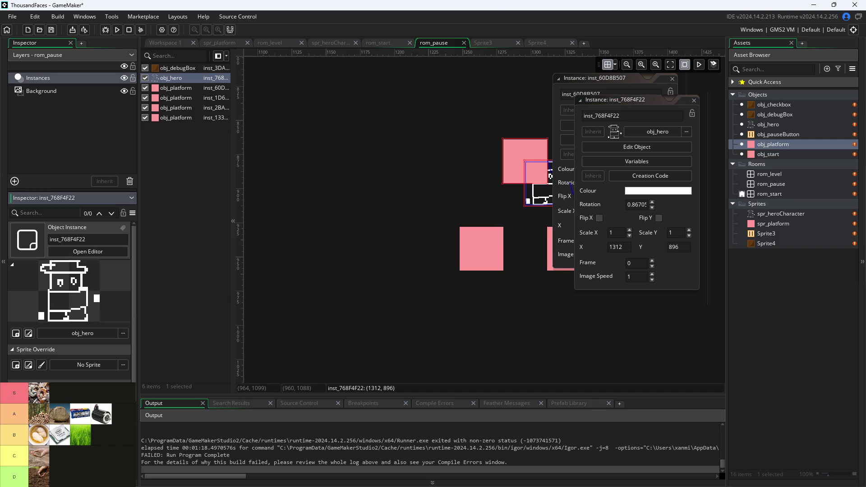
left_click(318, 312)
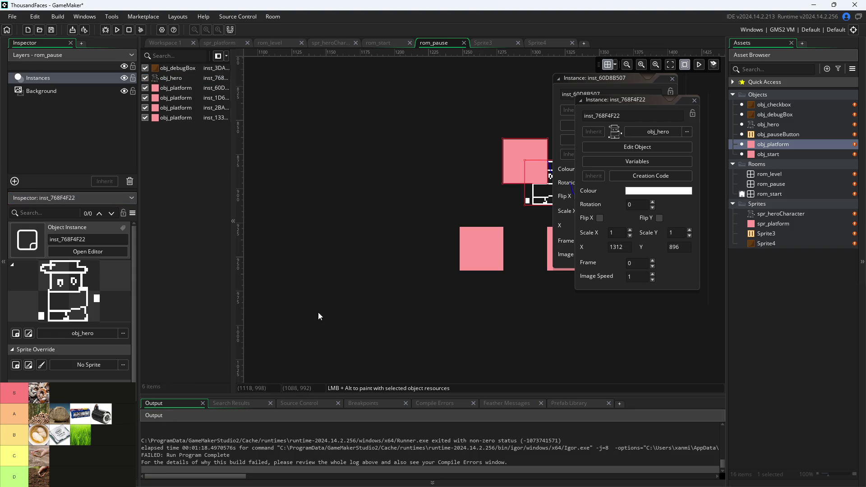
left_click(695, 100)
left_click(673, 78)
mouse_move(537, 163)
left_mouse_down()
mouse_move(487, 156)
mouse_move(493, 136)
left_mouse_up()
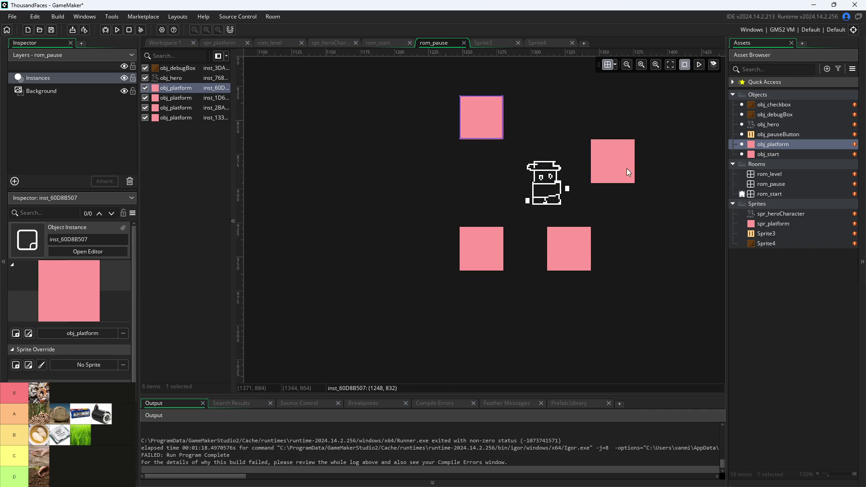
Move the platforms up and stretch them to double width or height
left_click_drag(627, 169, 596, 125)
left_click_drag(474, 264, 473, 222)
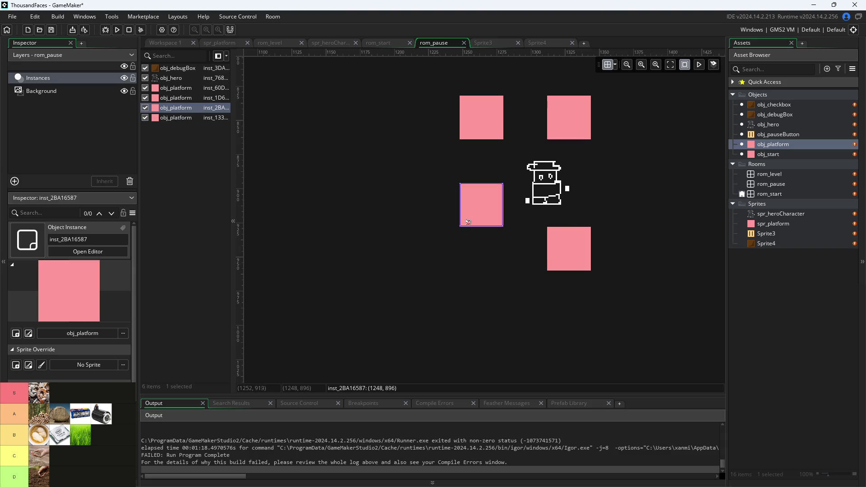
double_click(494, 205)
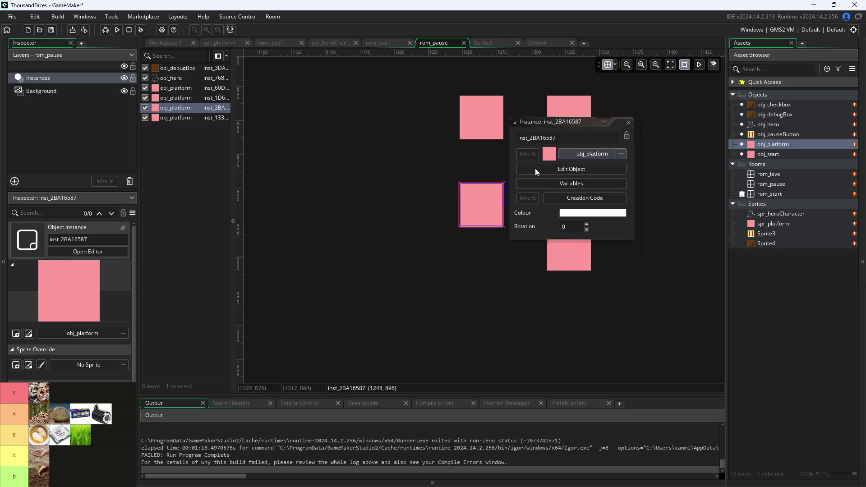
mouse_move(504, 217)
left_mouse_down()
mouse_move(525, 214)
mouse_move(501, 241)
left_mouse_up()
left_click(583, 236)
mouse_move(574, 226)
left_mouse_down()
mouse_move(575, 184)
mouse_move(514, 203)
mouse_move(524, 219)
mouse_move(519, 214)
left_mouse_up()
left_click(504, 125)
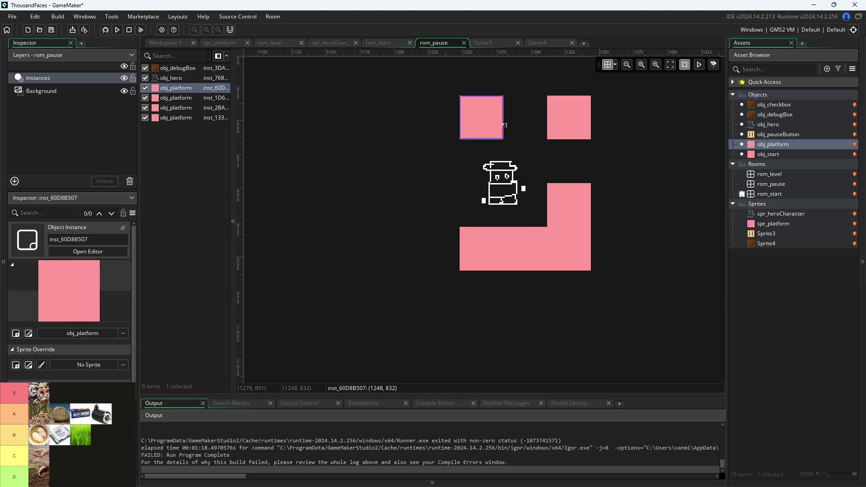
left_click_drag(524, 123, 504, 121)
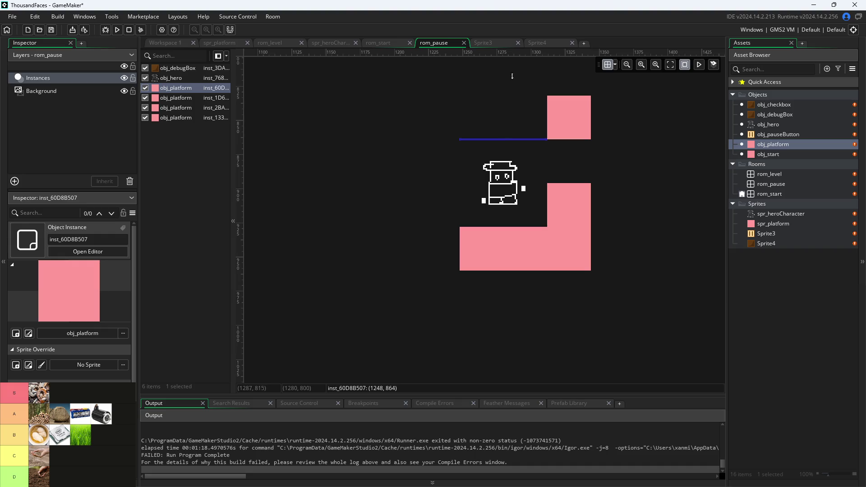
Undo the accidental rotation, flattening and move of the top platform
left_click_drag(479, 143, 478, 148)
key("ctrl+z")
left_click(72, 197)
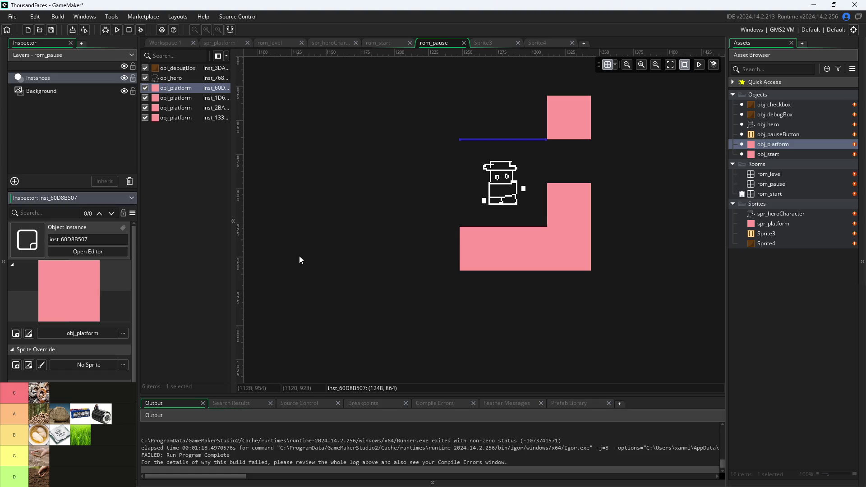
key("ctrl+z")
mouse_move(472, 165)
left_mouse_down()
mouse_move(495, 141)
mouse_move(476, 152)
mouse_move(506, 154)
mouse_move(502, 133)
left_mouse_up()
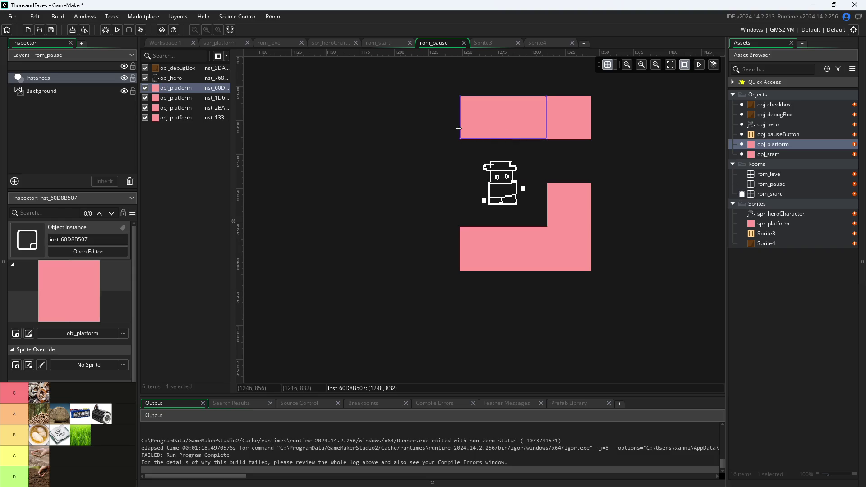
key("ctrl+z")
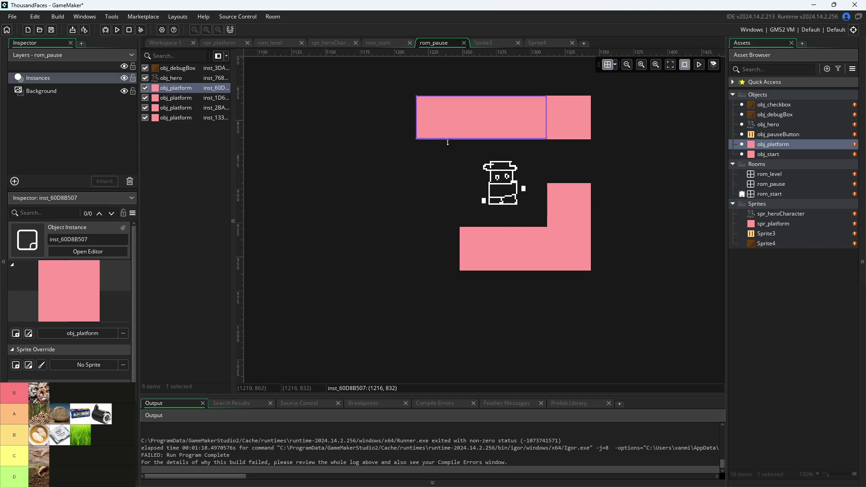
Move the hero down onto the lower platform, nudged one grid step right and down
left_click(504, 187)
mouse_move(504, 192)
left_mouse_down()
mouse_move(491, 212)
mouse_move(492, 167)
left_mouse_up()
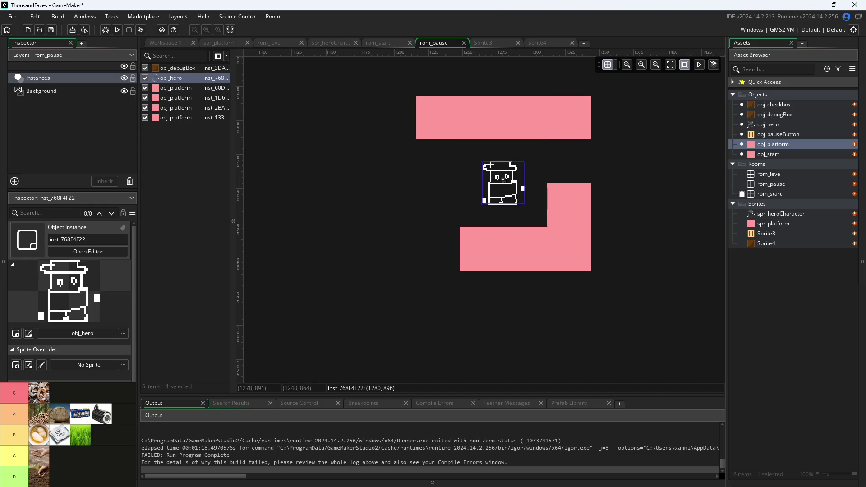
double_click(499, 180)
left_click(617, 65)
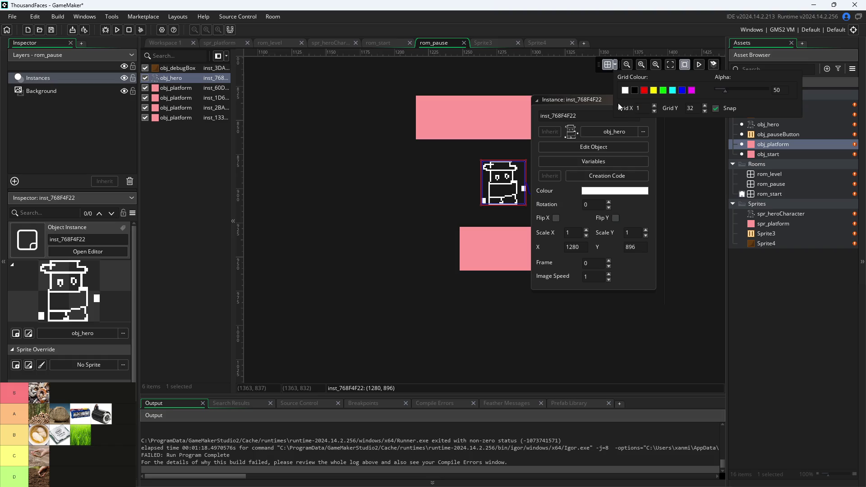
left_click(683, 148)
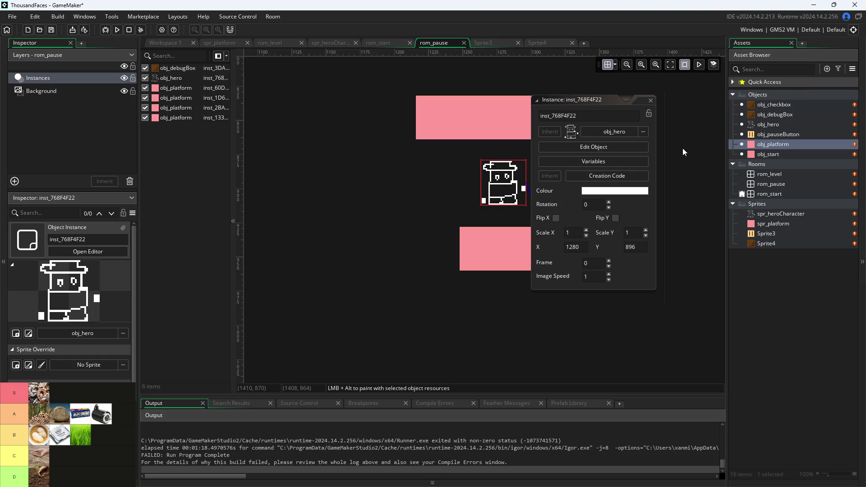
mouse_move(485, 183)
left_mouse_down()
mouse_move(496, 199)
mouse_move(485, 206)
mouse_move(506, 205)
left_mouse_up()
left_click(672, 122)
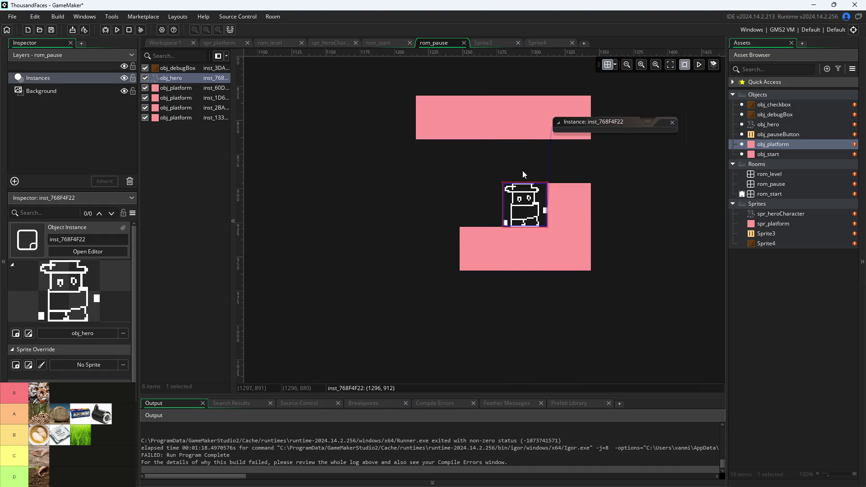
Move the top platforms beside the hero, then return to Workspace 1 and run the game
mouse_move(515, 118)
left_mouse_down()
mouse_move(518, 155)
mouse_move(552, 156)
left_mouse_up()
left_click_drag(576, 117, 492, 200)
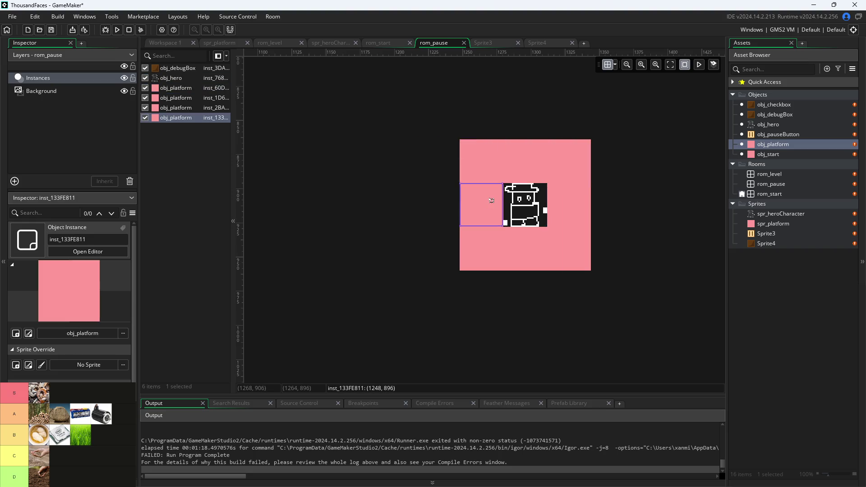
left_click(641, 226)
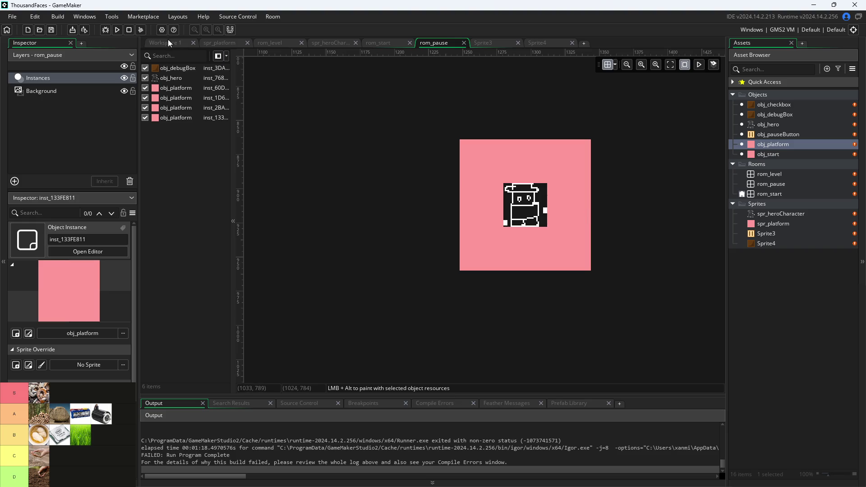
left_click(167, 43)
left_click(117, 29)
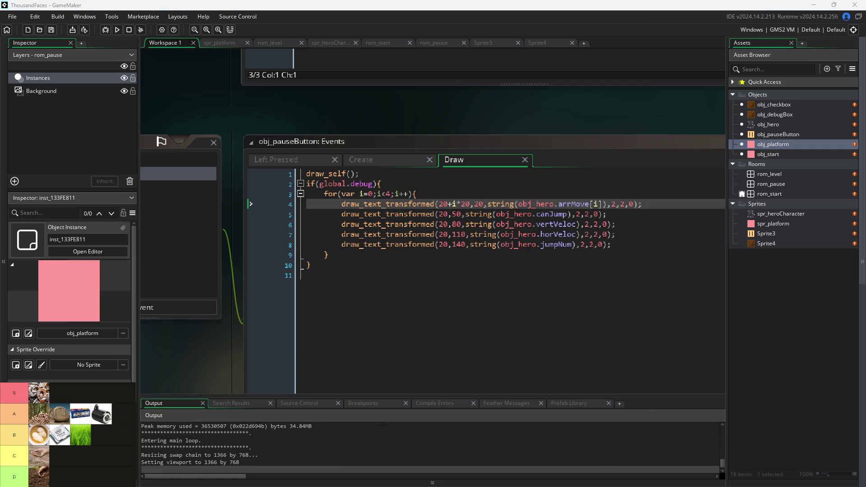
Jump the hero right, then pause, turn on the debug readout, and resume
key("Right")
key("space")
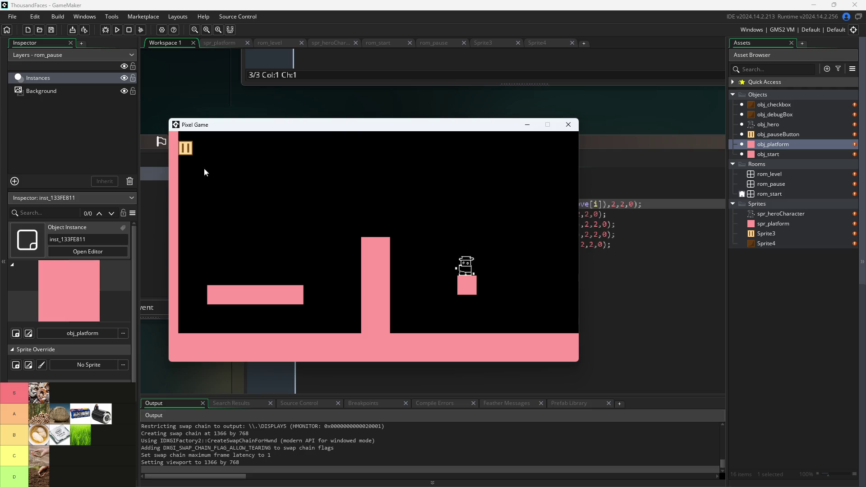
left_click(186, 150)
left_click(307, 215)
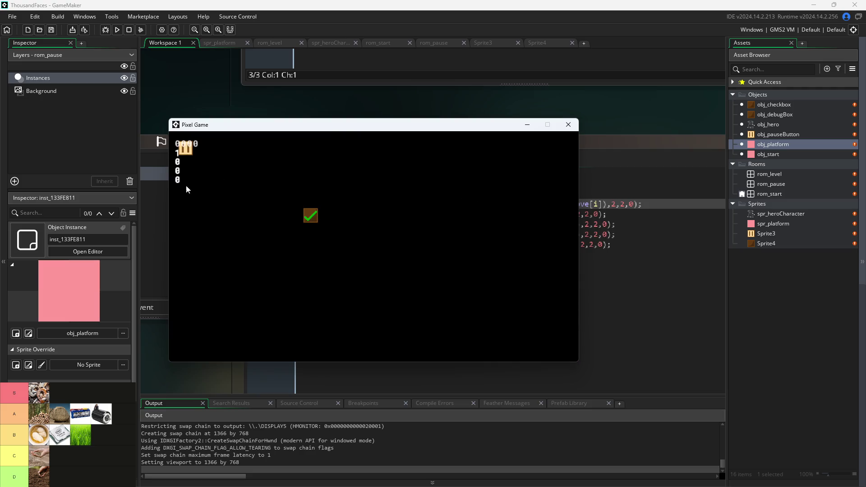
left_click(184, 151)
Jump the hero left and over the pink pillar, open the pause screen, and close the game
key("Left")
key("space")
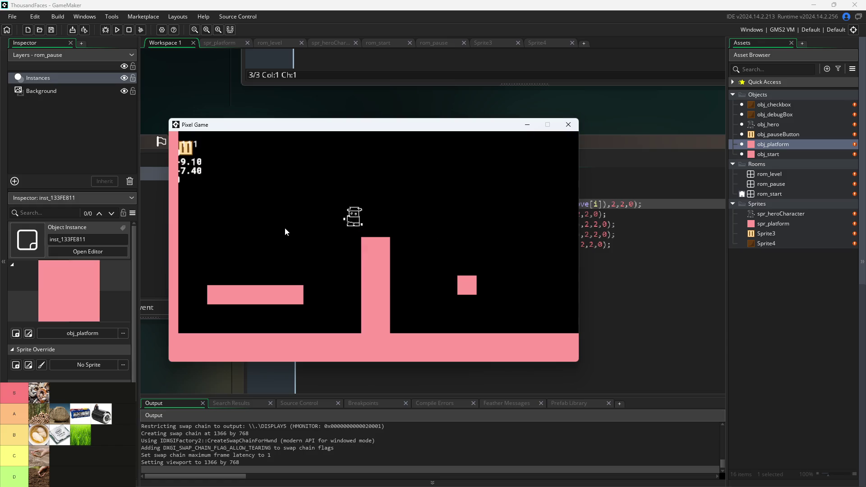
key("Right")
key("space")
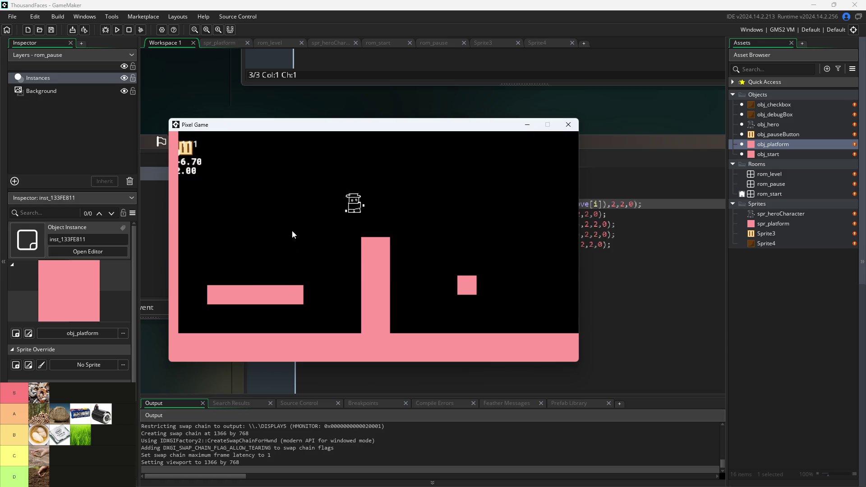
left_click(192, 148)
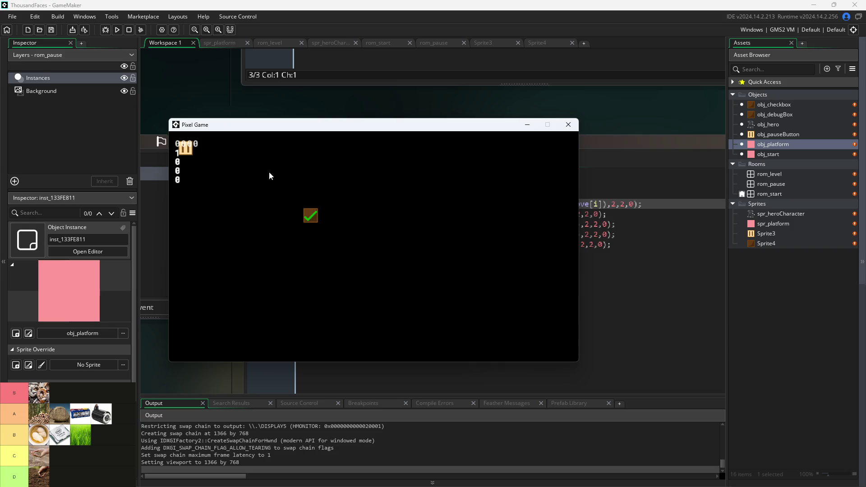
left_click(568, 126)
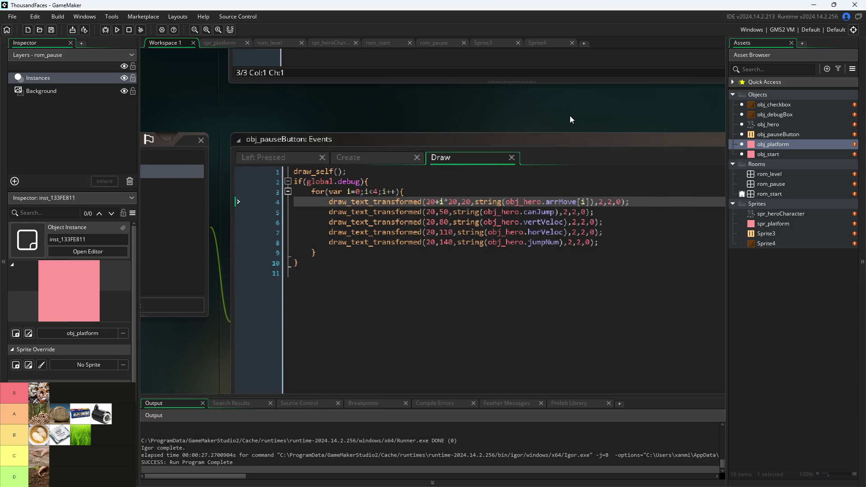
Open obj_hero's Step code, restart the game, and move its window toward the centre
scroll(583, 204, "up", 1, "ctrl")
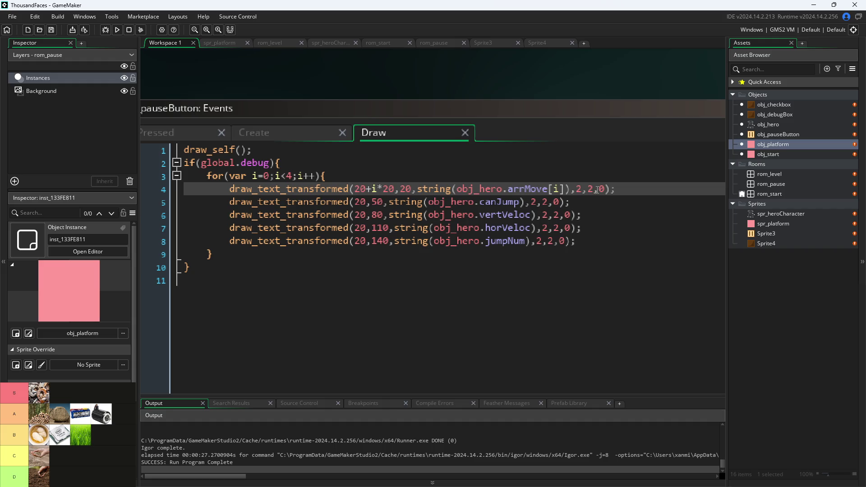
double_click(788, 123)
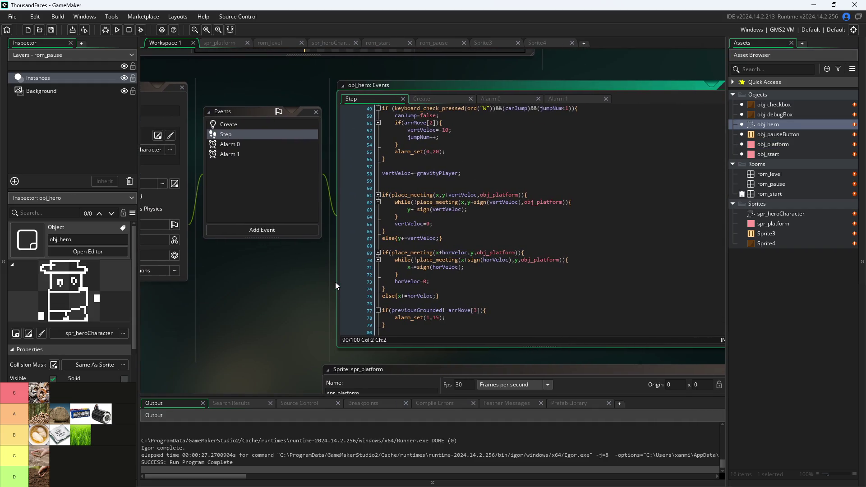
scroll(339, 283, "up", 1)
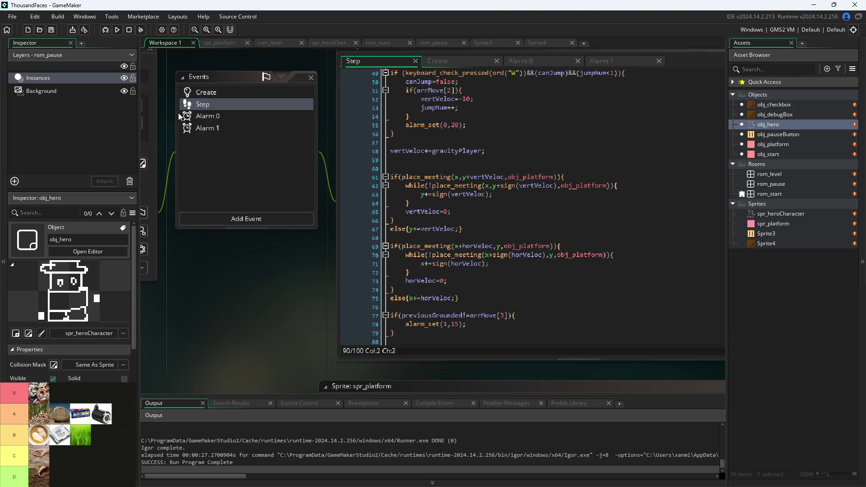
left_click(115, 32)
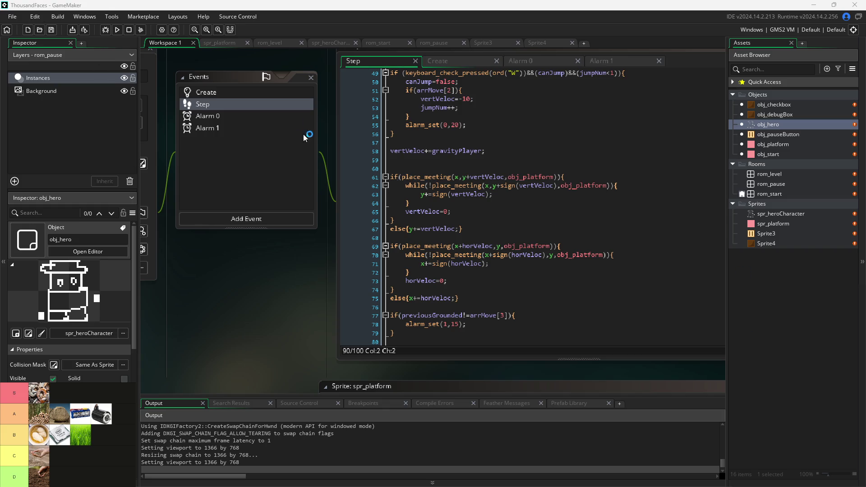
left_click(117, 29)
left_click(455, 260)
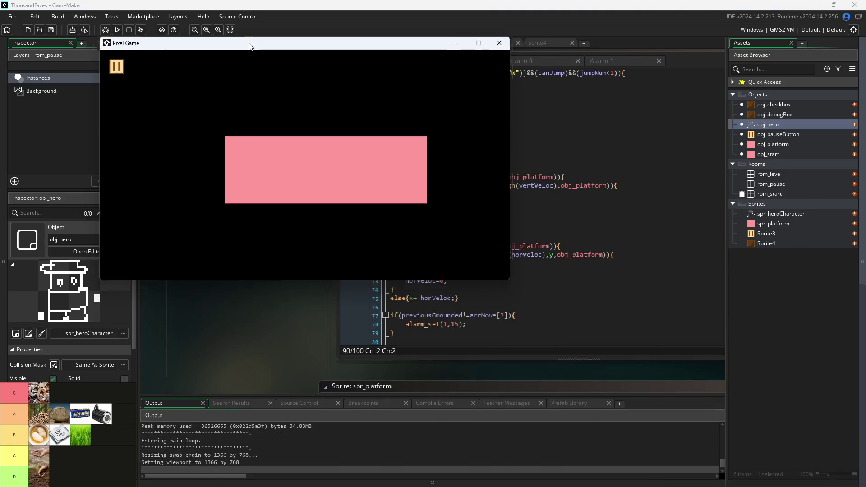
left_click_drag(248, 47, 294, 128)
Jump the hero over the pillar both ways, pause and resume, then close the game
key("d")
key("w")
key("a")
key("w")
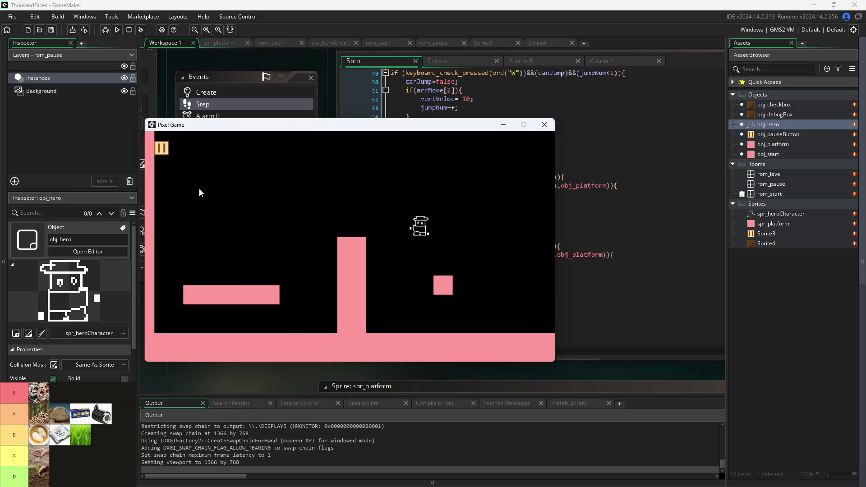
left_click(162, 151)
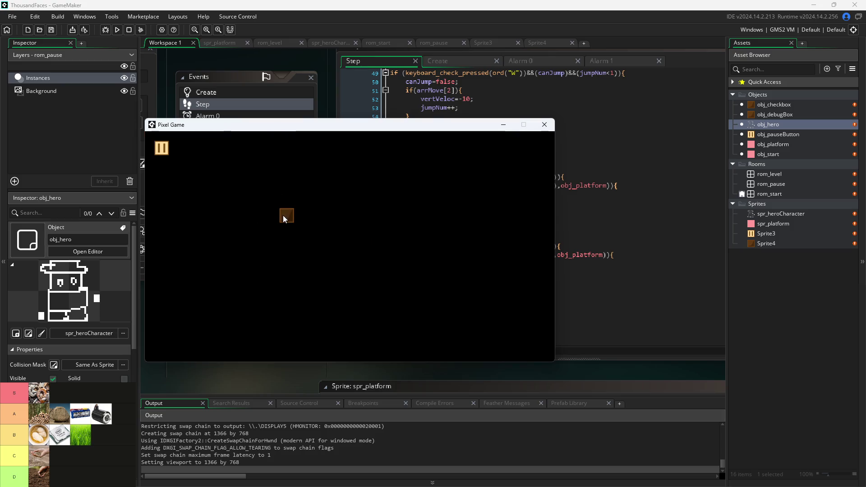
left_click(166, 151)
key("d")
key("w")
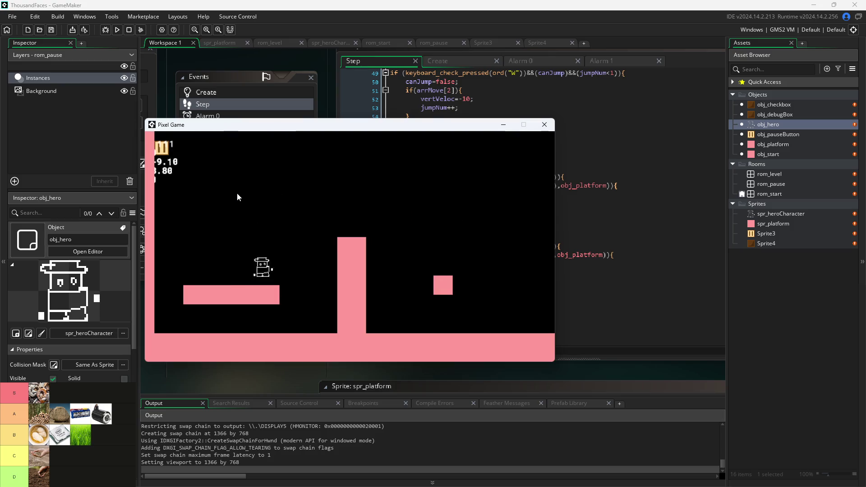
left_click(544, 125)
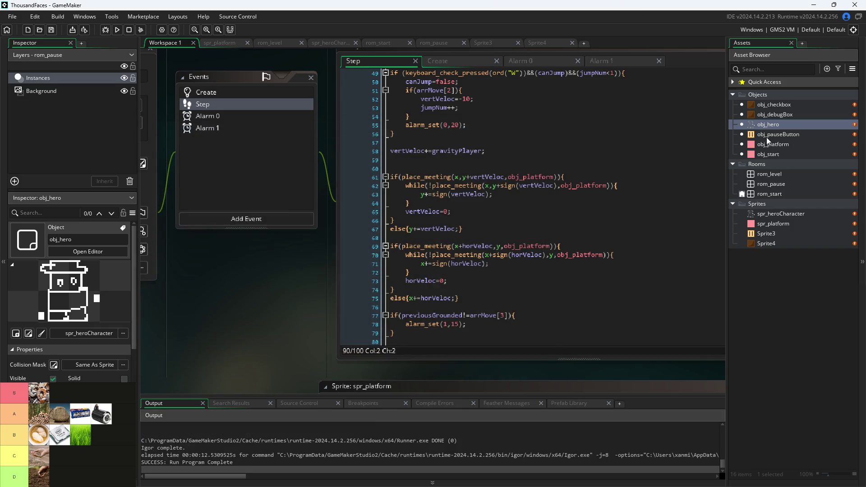
Open obj_pauseButton and check its Variable Definitions, adding and deleting a test row
double_click(771, 175)
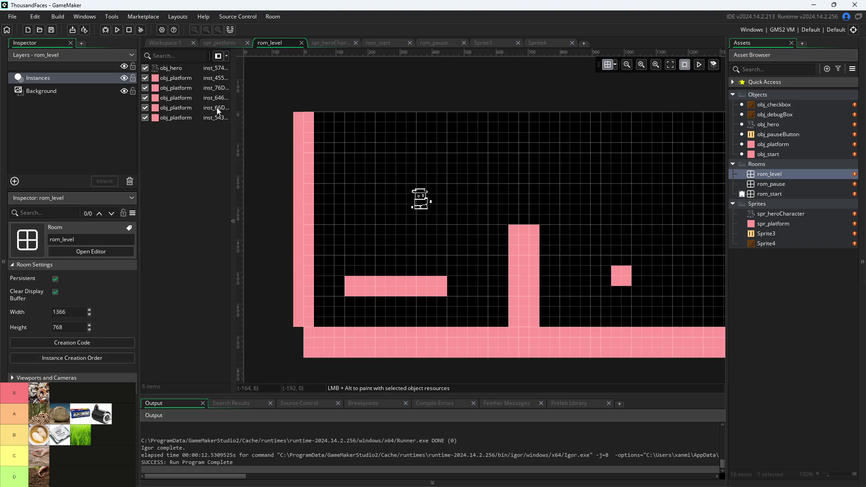
left_click(84, 113)
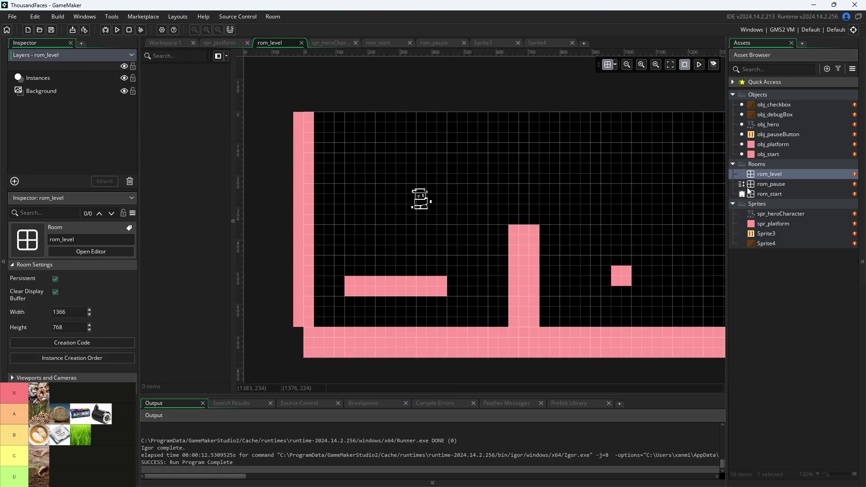
left_click(768, 142)
double_click(767, 134)
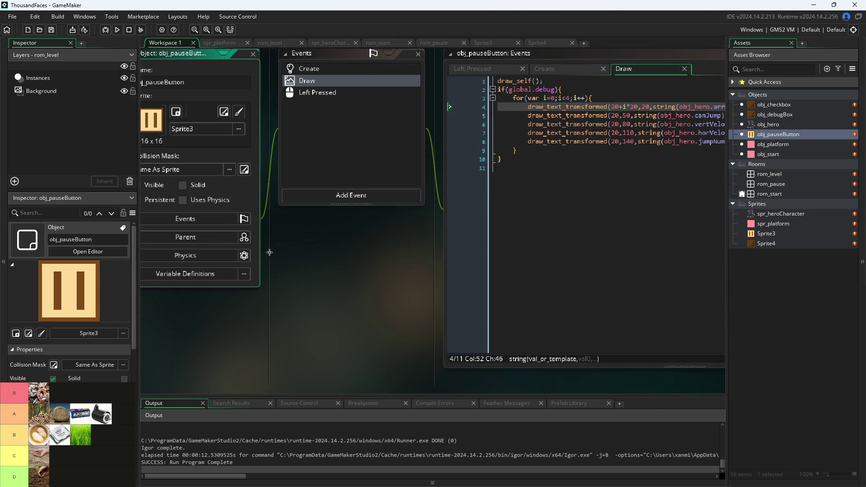
left_click(329, 326)
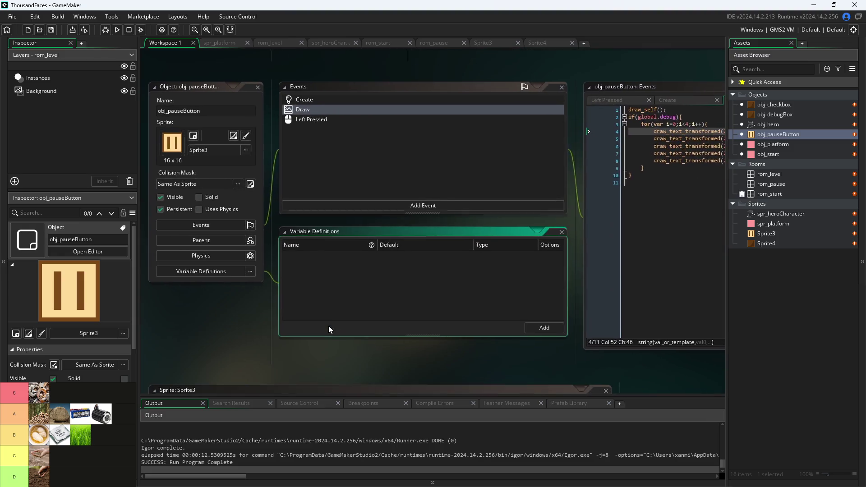
left_click(538, 328)
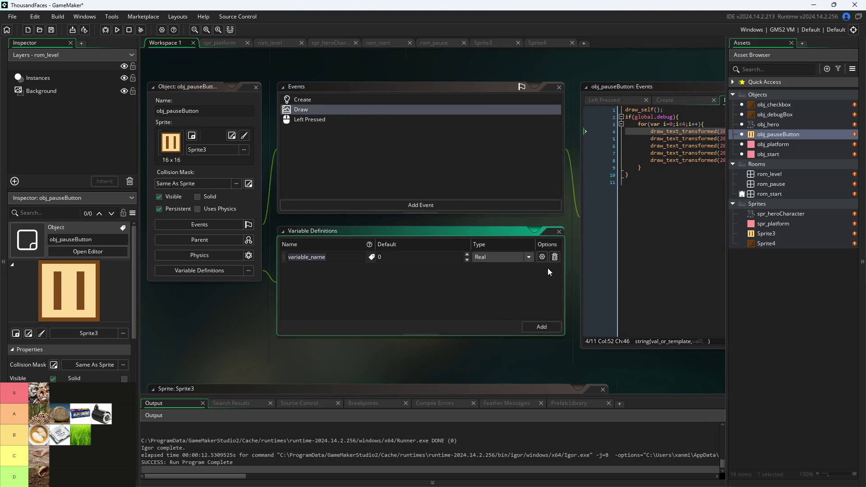
left_click(555, 256)
left_click(559, 231)
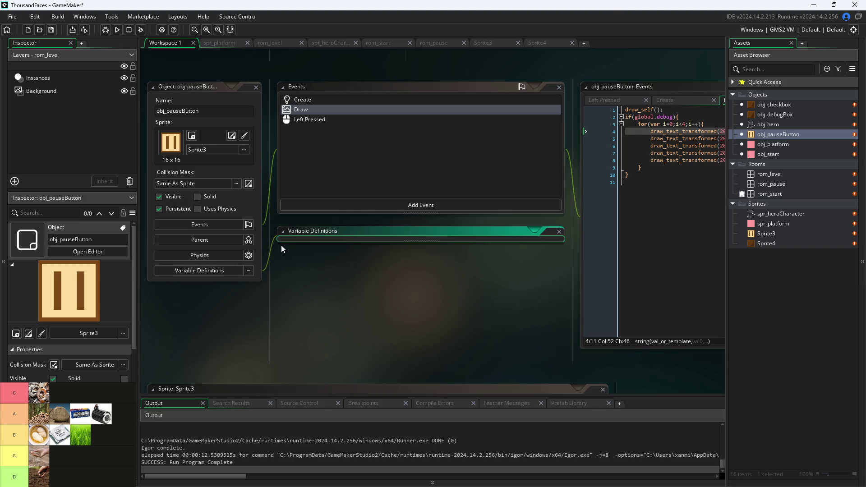
scroll(312, 295, "up", 2)
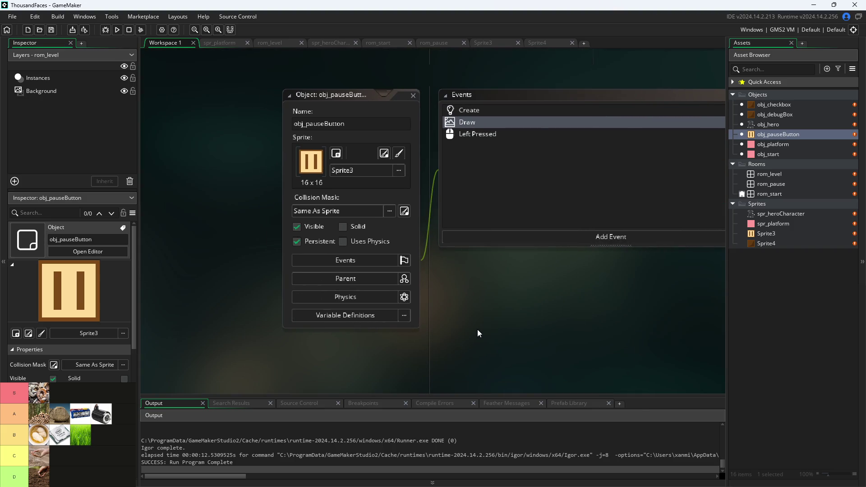
Open rom_level, rom_pause and finally rom_start in the room editor
double_click(771, 174)
double_click(778, 185)
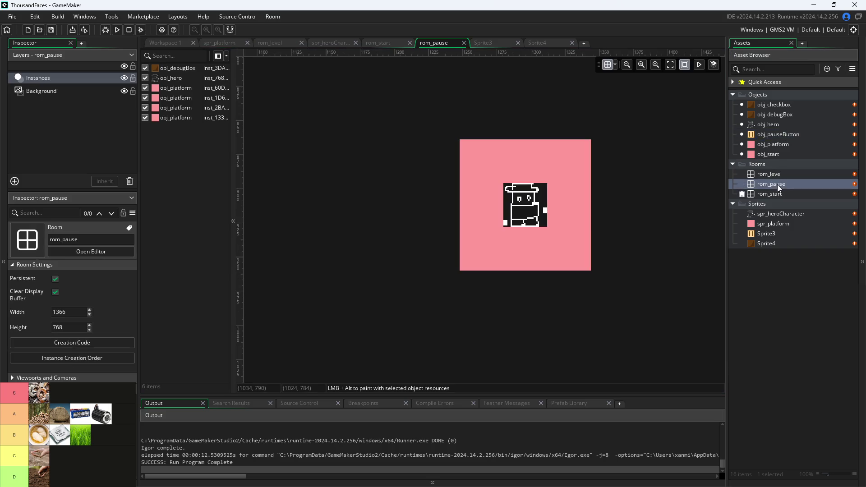
scroll(653, 305, "down", 3)
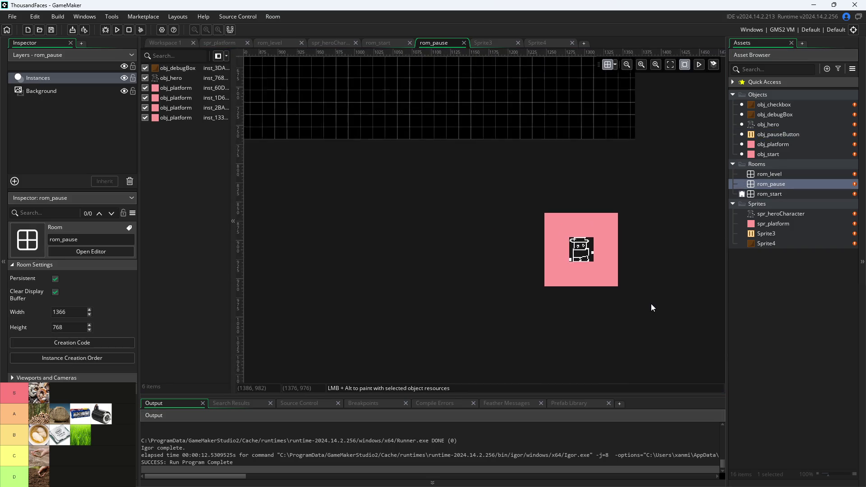
scroll(570, 274, "down", 3)
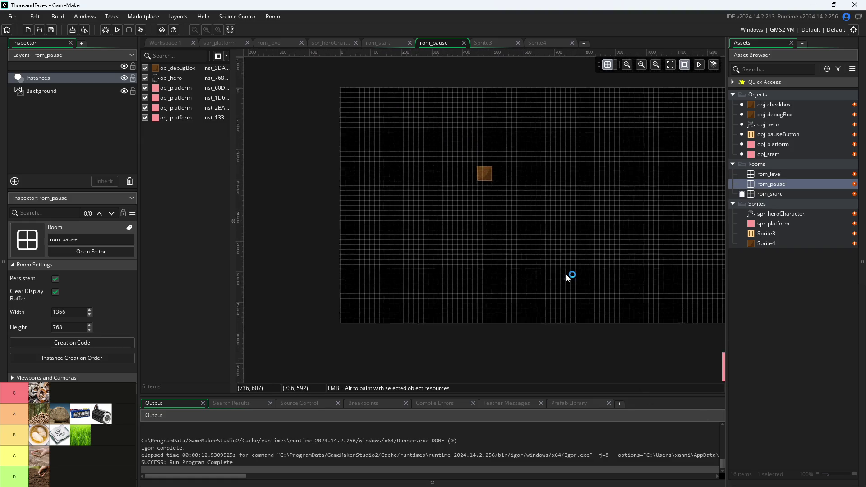
double_click(778, 195)
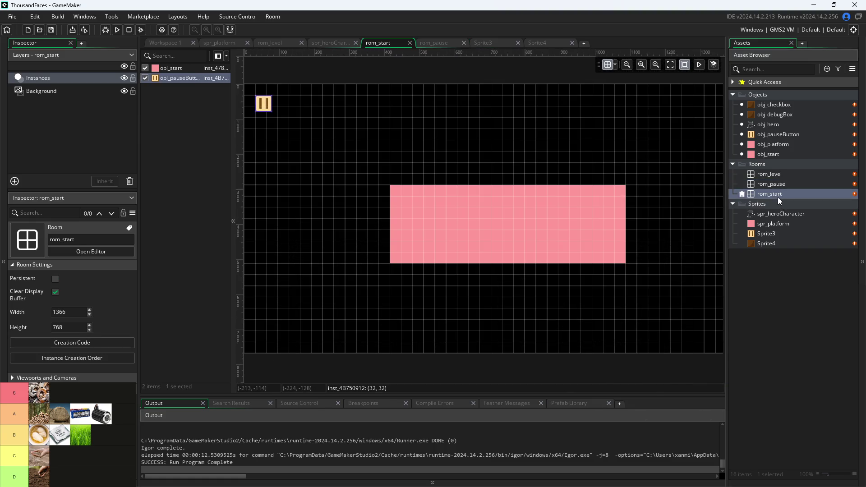
Select rom_start's pause button instance and begin adding a new layer
left_click(269, 105)
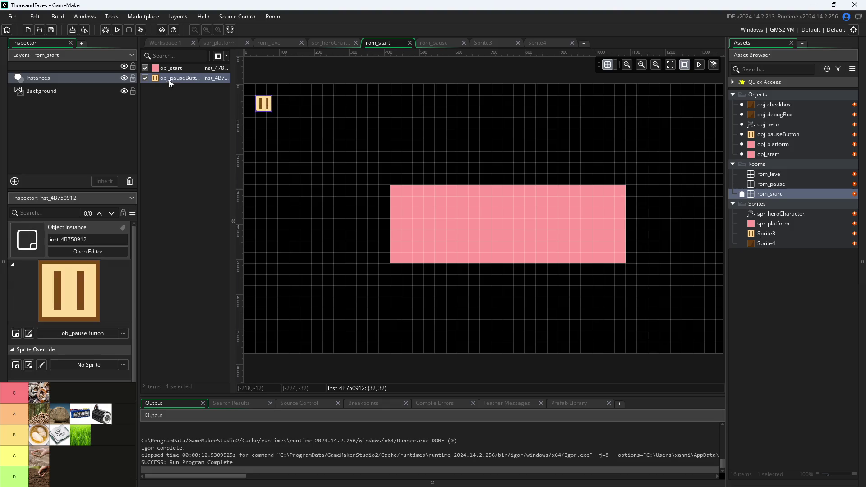
left_click(89, 64)
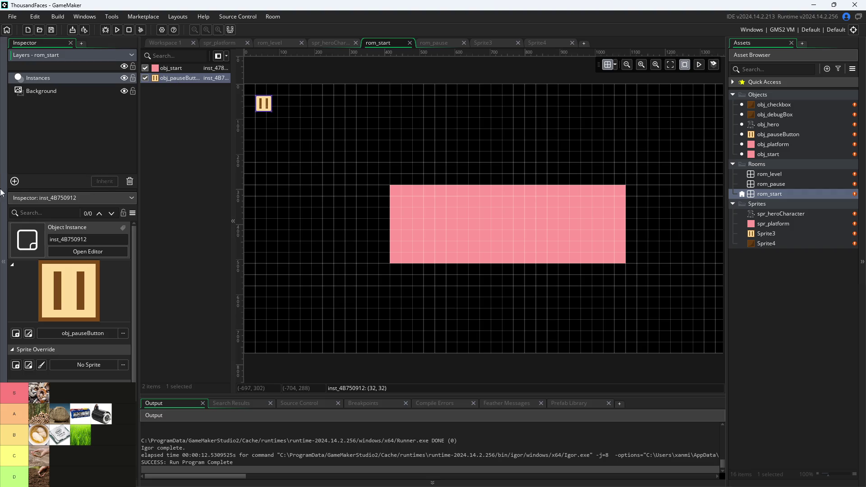
left_click(14, 181)
Add a new instance layer named Omnipresents
left_click(65, 208)
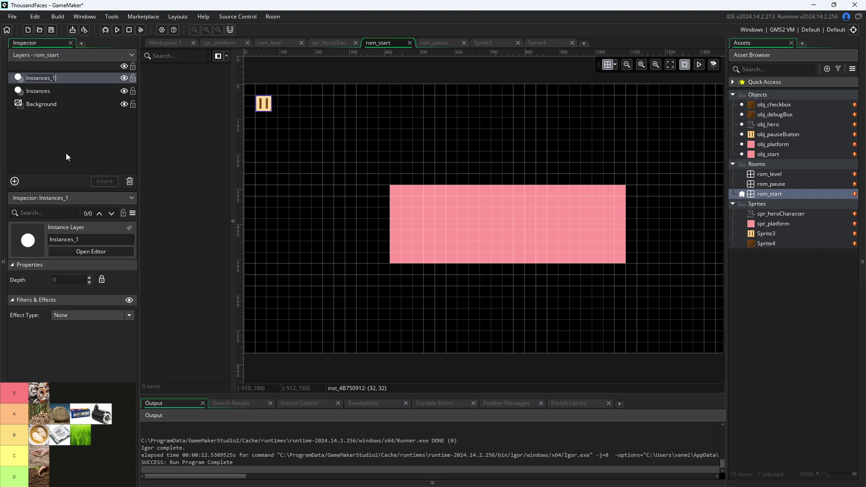
key("BackSpace")
type("Existencials")
key("BackSpace")
key("BackSpace")
key("BackSpace")
type("Omniprese")
key("Return")
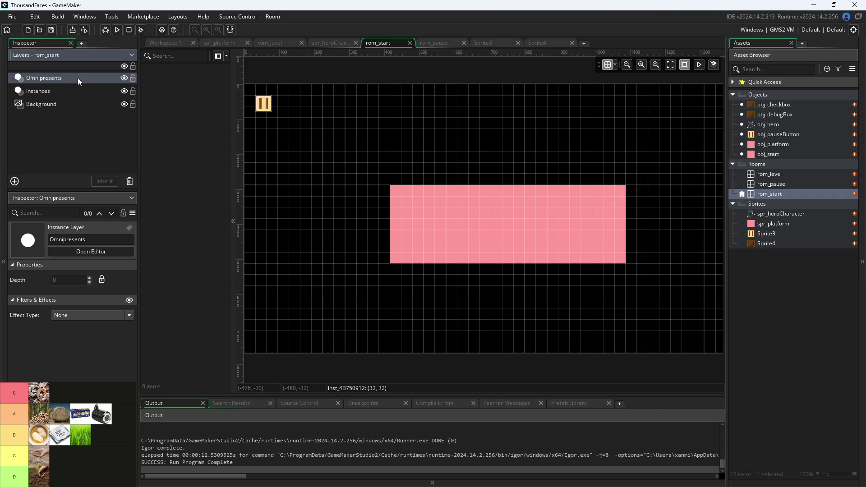
Copy the pause button instance into the Omnipresents layer and run the game with F5
left_click(80, 88)
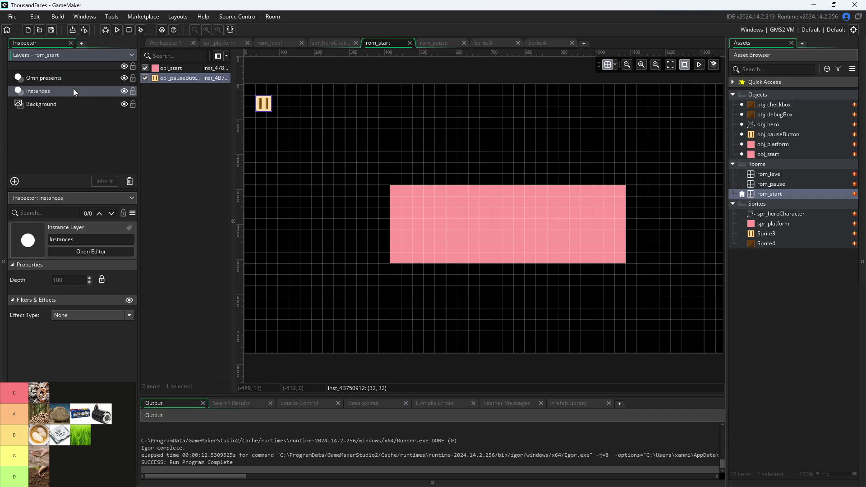
left_click(167, 77)
right_click(167, 78)
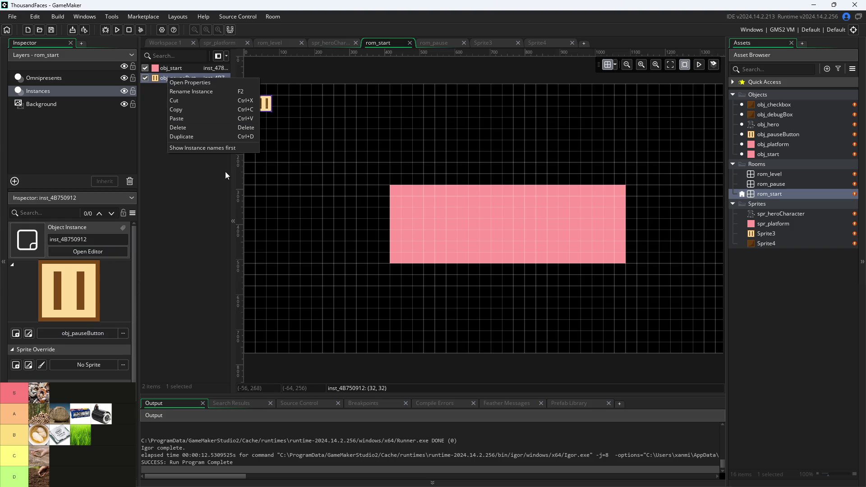
left_click(212, 106)
left_click(51, 81)
right_click(151, 81)
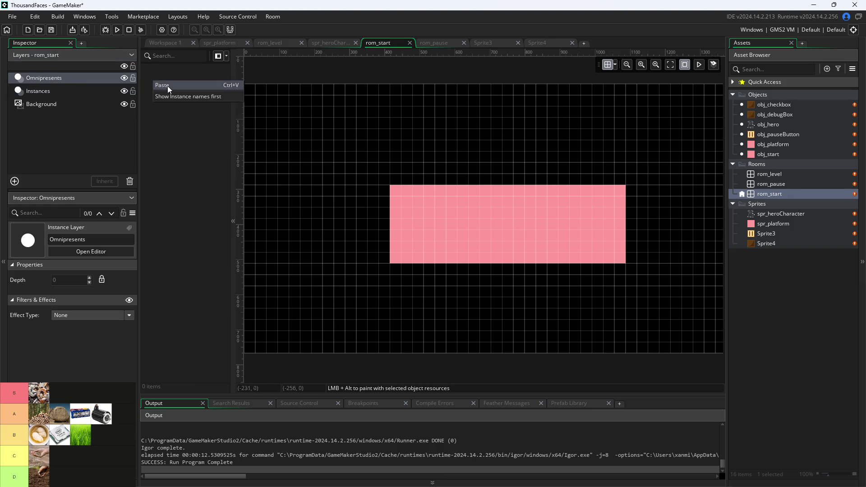
left_click(167, 86)
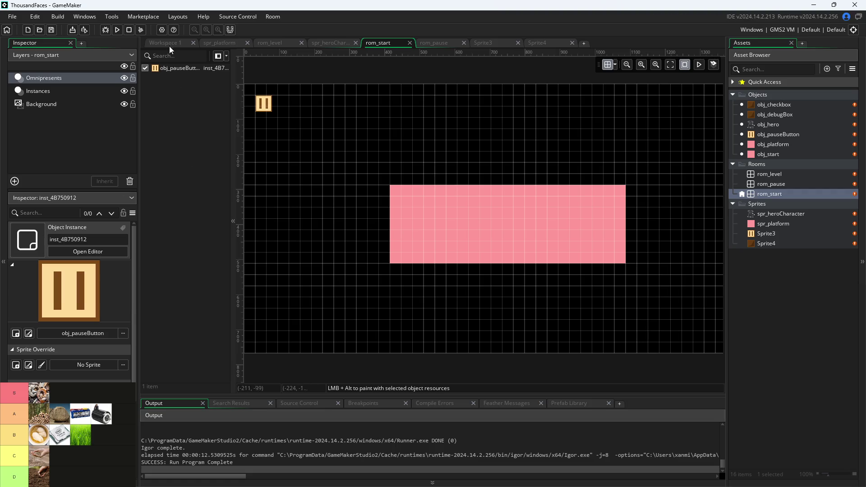
left_click(169, 43)
key("F5")
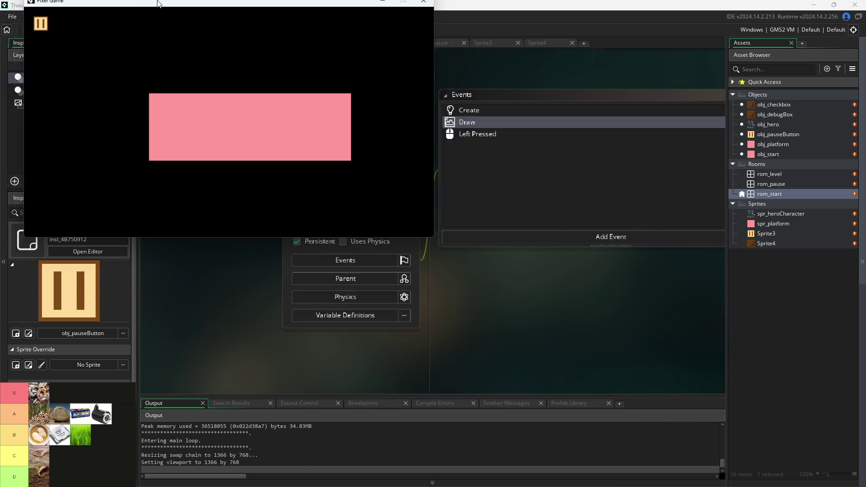
Start the level and hop the hero right, then left onto the left platform
left_click(294, 194)
key("Right")
key("space")
key("Left")
key("space")
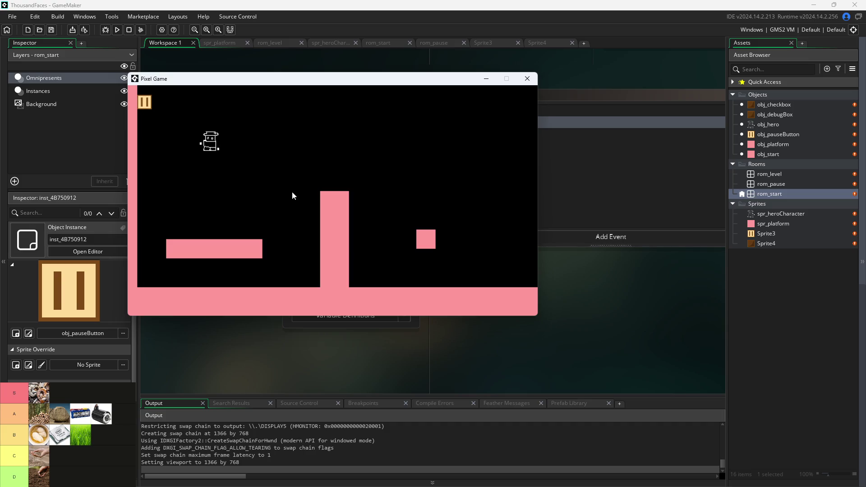
key("Right")
key("Right")
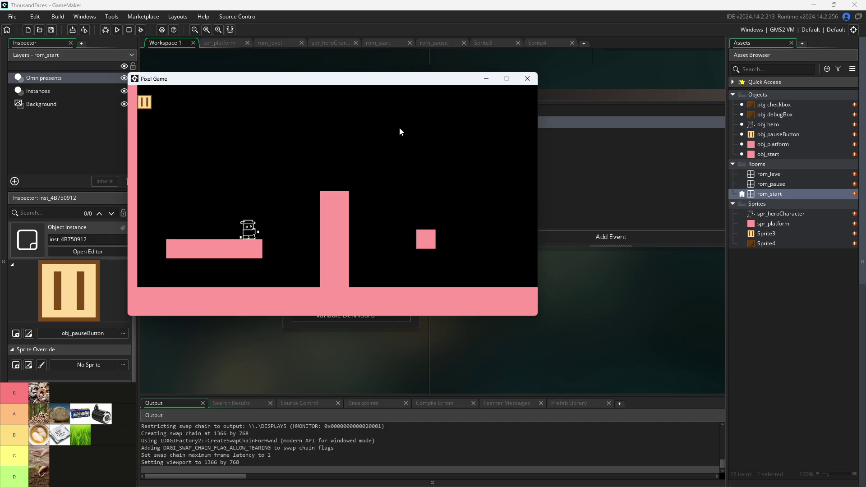
Pause and return to the level, jump the hero between blocks, then close the game
left_click(143, 107)
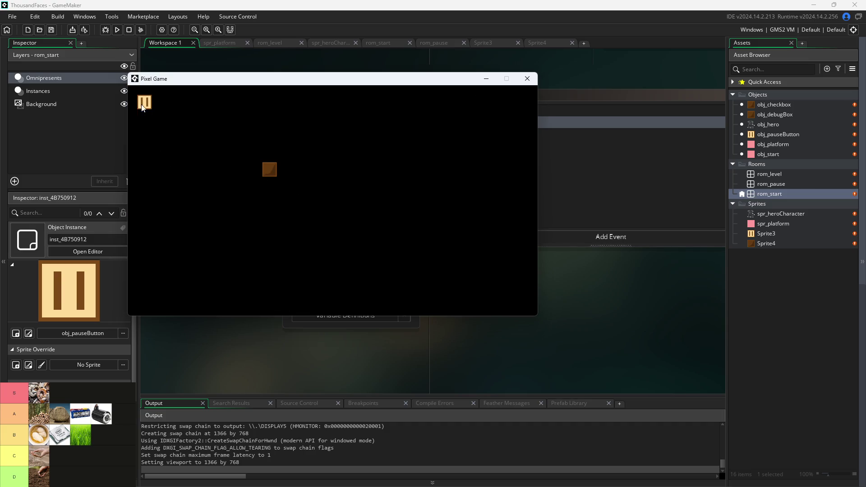
left_click(266, 170)
key("space")
key("Right")
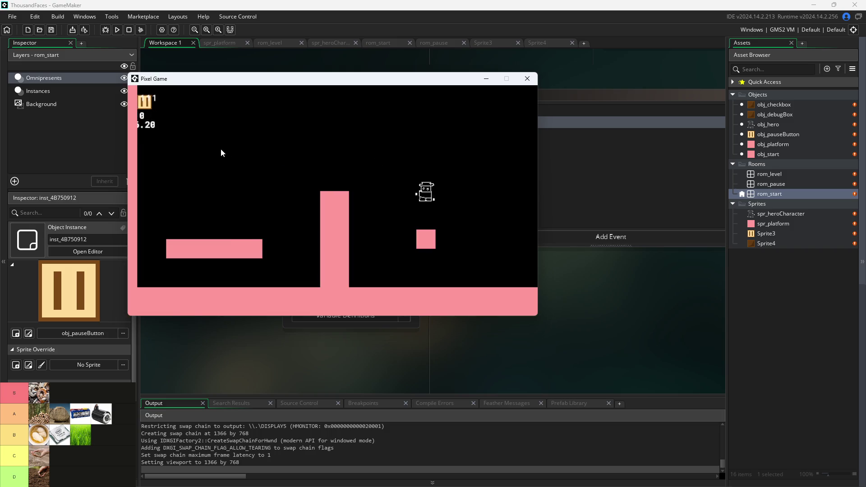
key("Left")
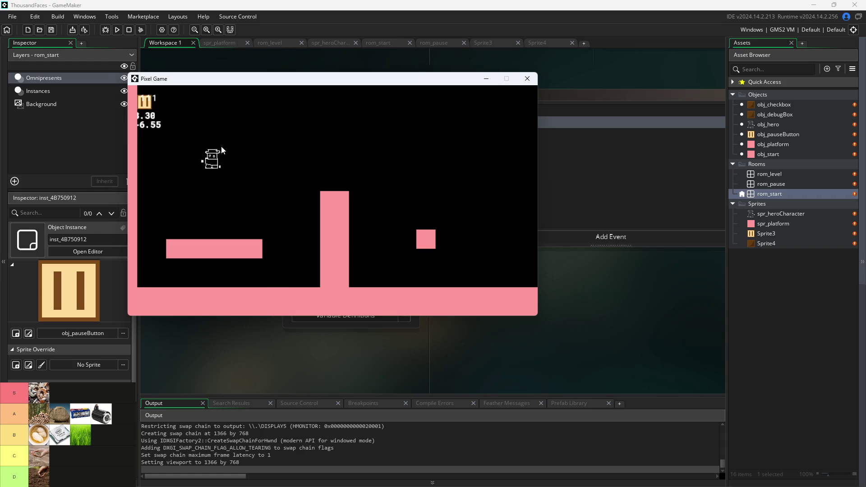
key("space")
key("Right")
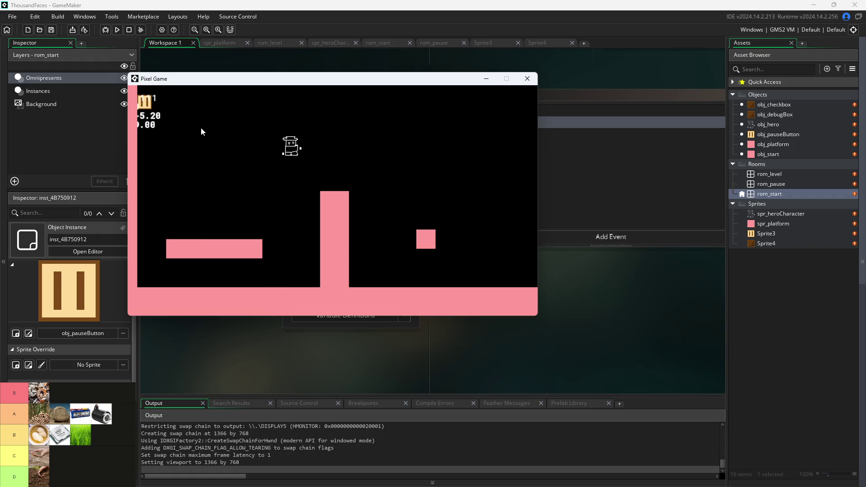
left_click(526, 80)
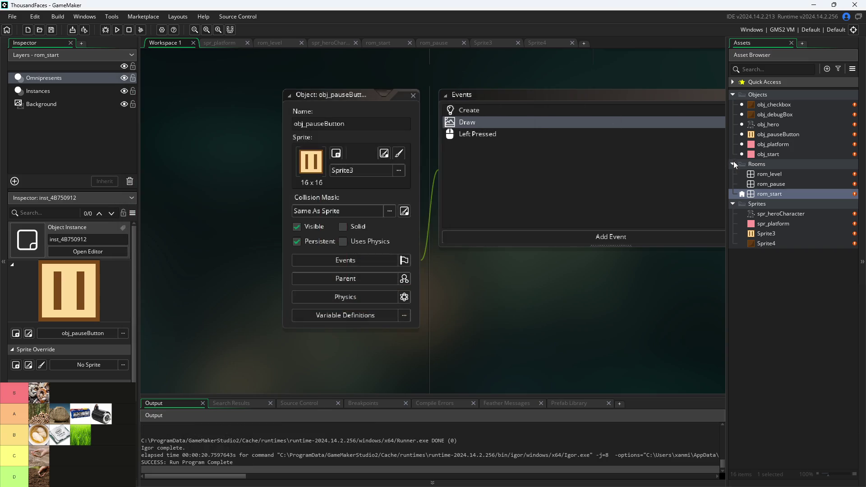
Inspect rom_level's Instances and Background layers, then return to the workspace
double_click(770, 177)
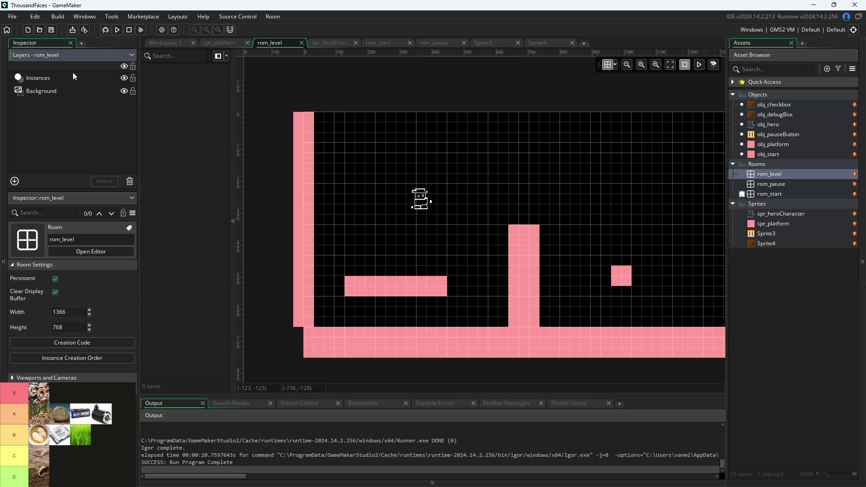
left_click(77, 77)
left_click(84, 90)
left_click(87, 78)
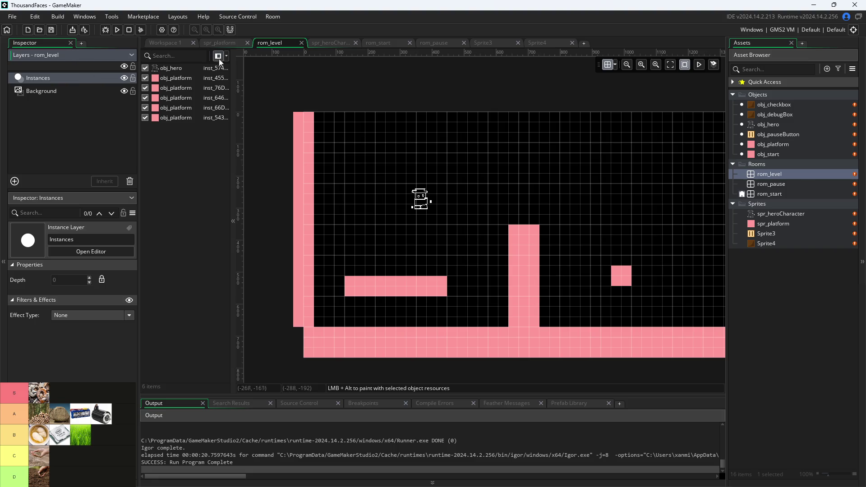
left_click(179, 45)
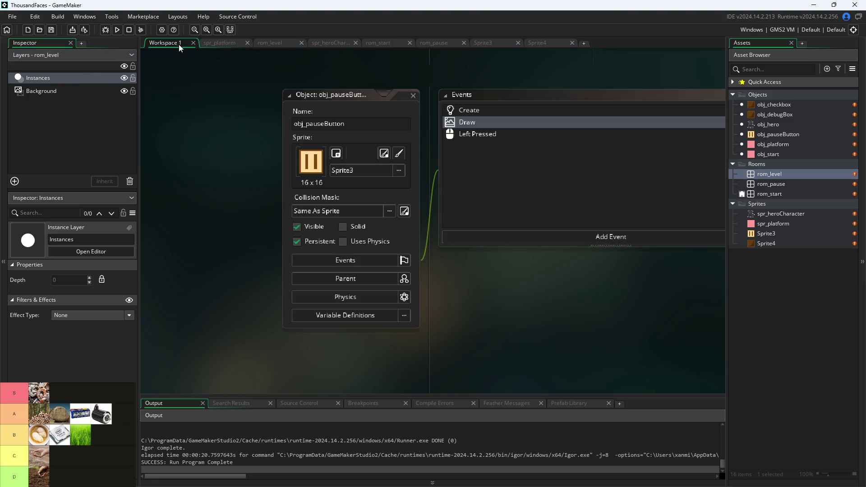
Open spr_heroCharacter in the image editor with the Fill tool
double_click(780, 214)
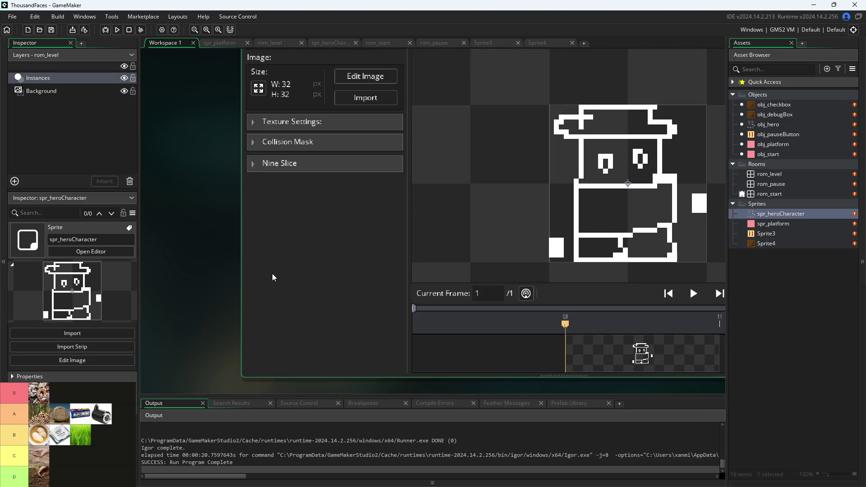
left_click(356, 75)
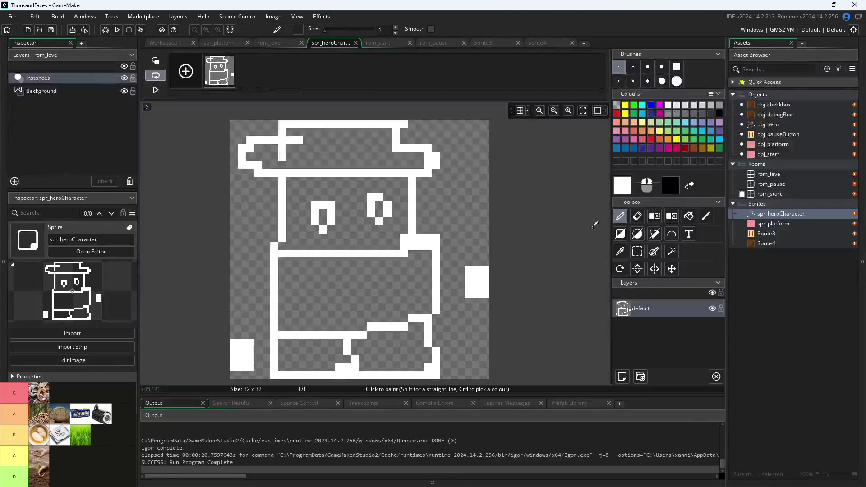
left_click(689, 216)
Fill the hat, head, body, both legs and both pupils black, then run the game
right_click(338, 157)
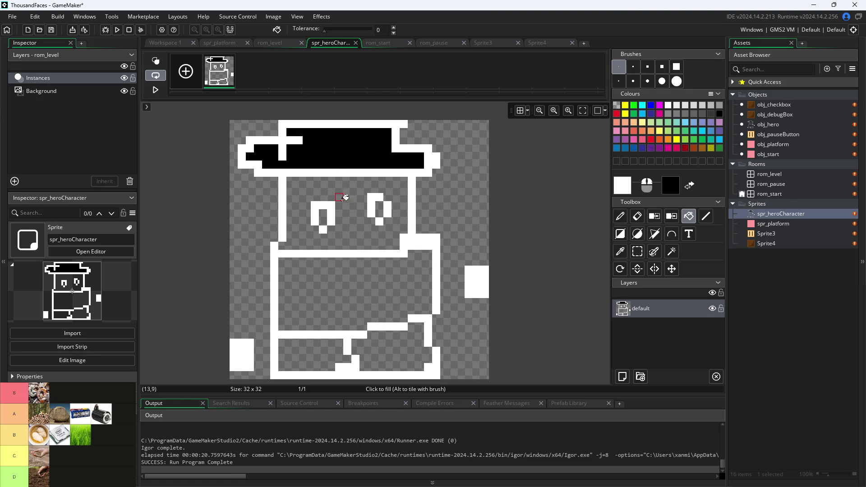
right_click(343, 198)
right_click(348, 285)
right_click(314, 351)
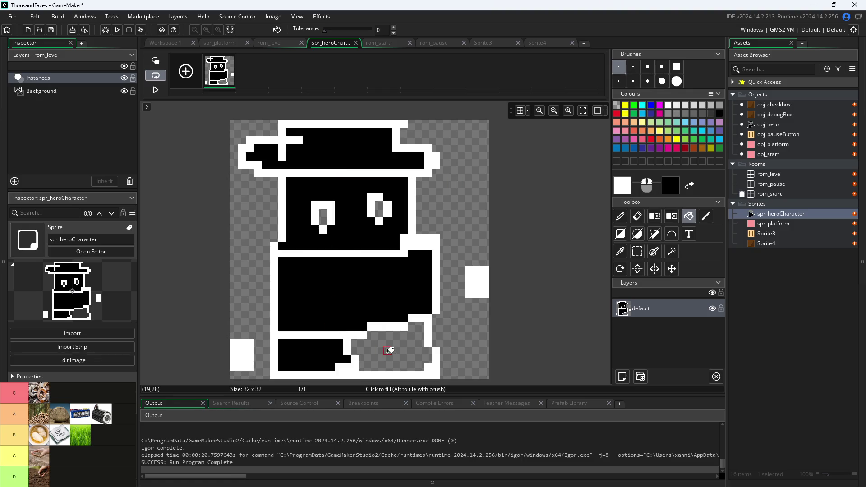
right_click(390, 351)
right_click(379, 209)
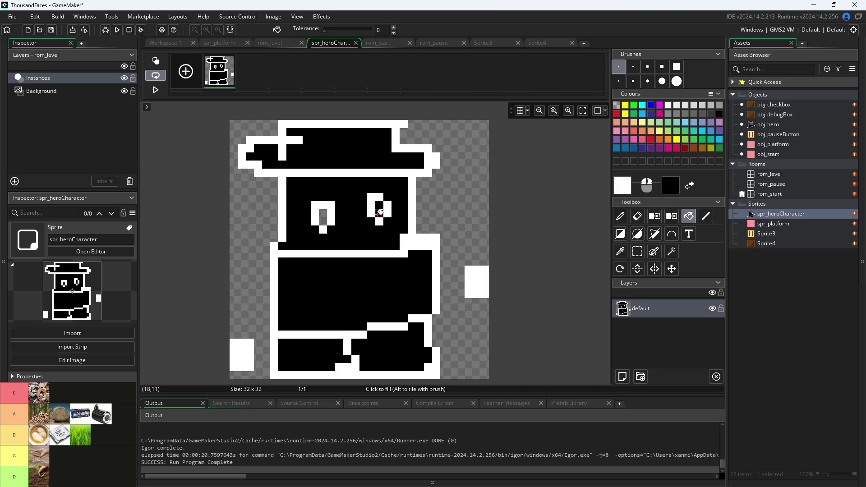
right_click(323, 214)
left_click(170, 46)
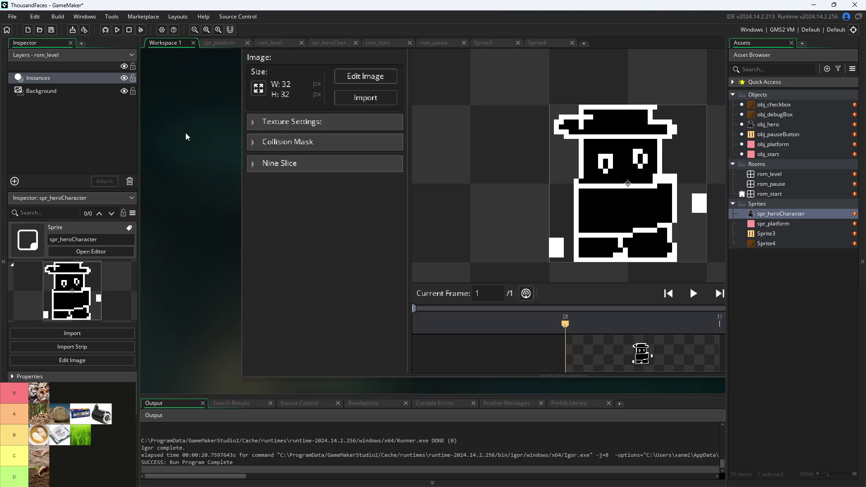
left_click(116, 30)
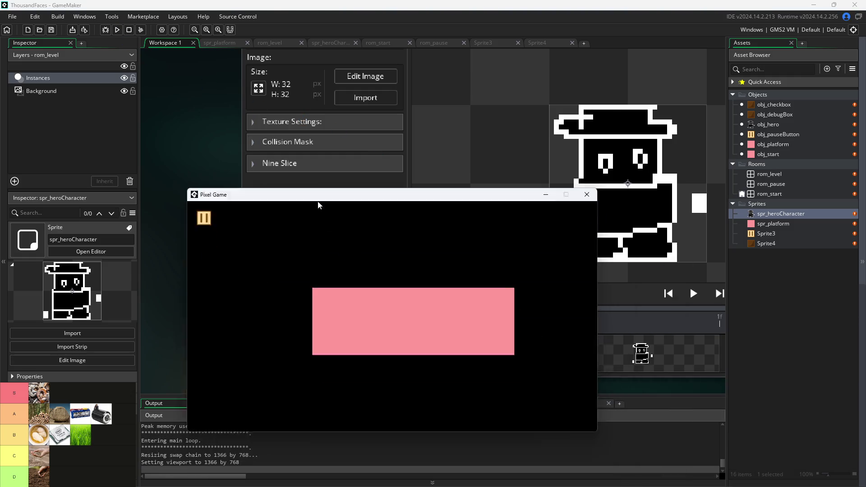
Start the game, guide the black hero onto the left platform, then pause and resume the level
left_click(325, 232)
key("Right")
key("Up")
key("Left")
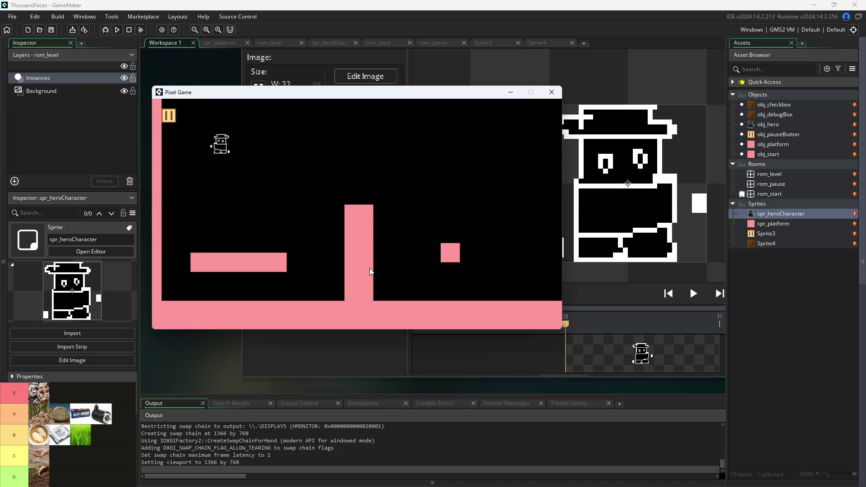
key("Right")
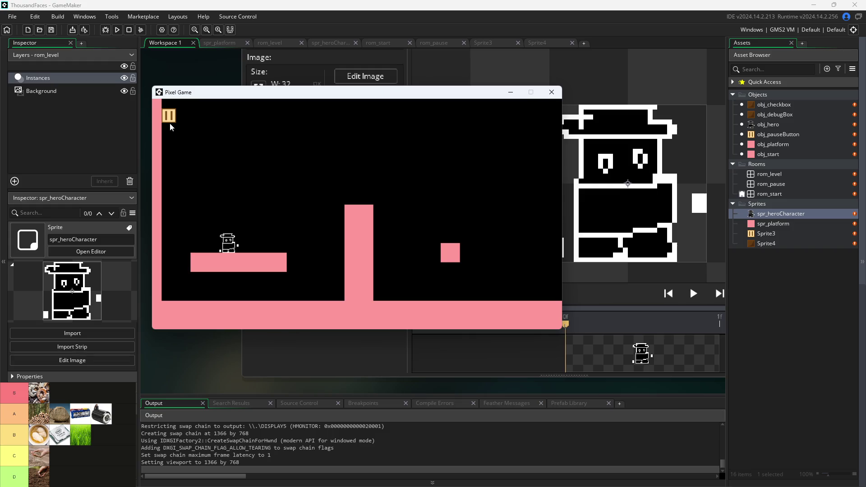
left_click(169, 117)
left_click(170, 117)
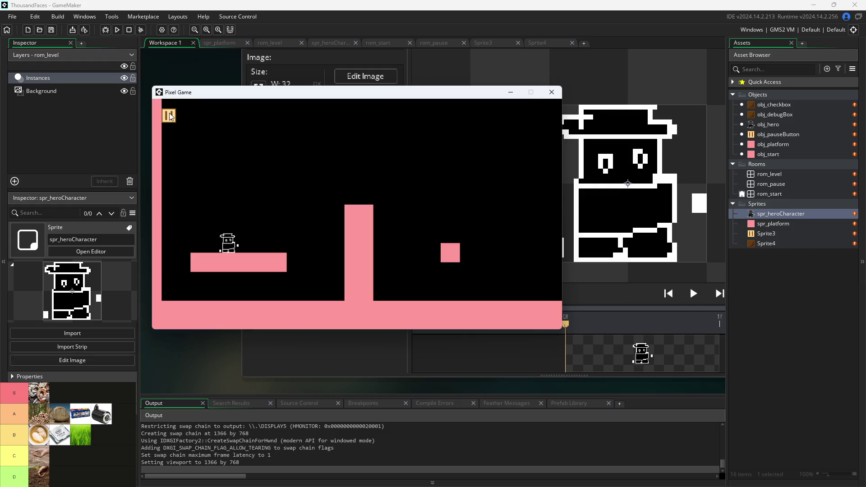
Close the running game and open the rom_start room for editing
left_click(551, 92)
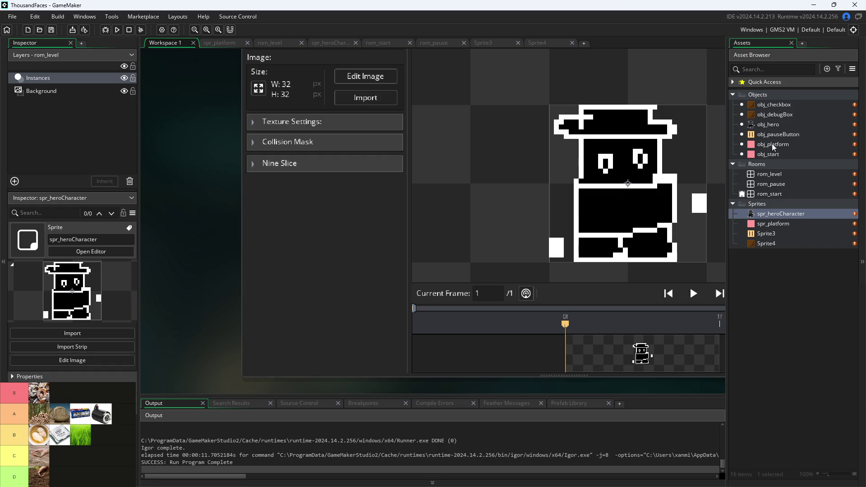
double_click(781, 182)
double_click(776, 195)
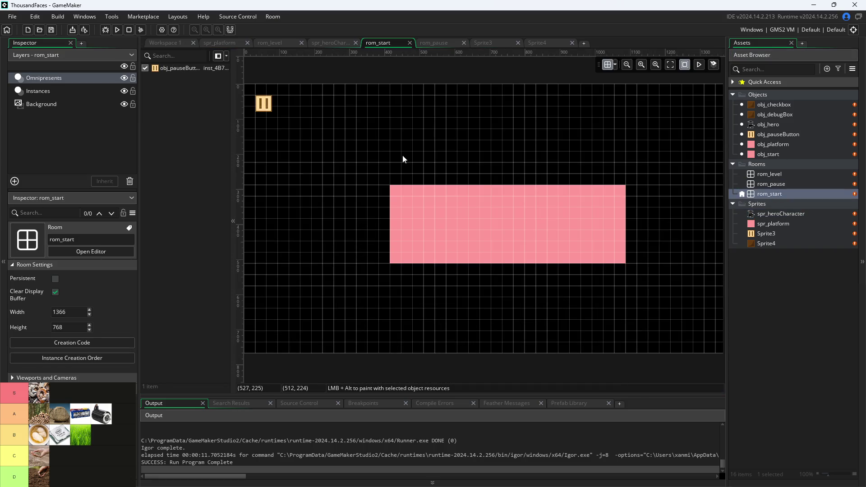
mouse_move(45, 89)
left_mouse_down()
mouse_move(50, 134)
mouse_move(53, 116)
left_mouse_up()
left_click(115, 147)
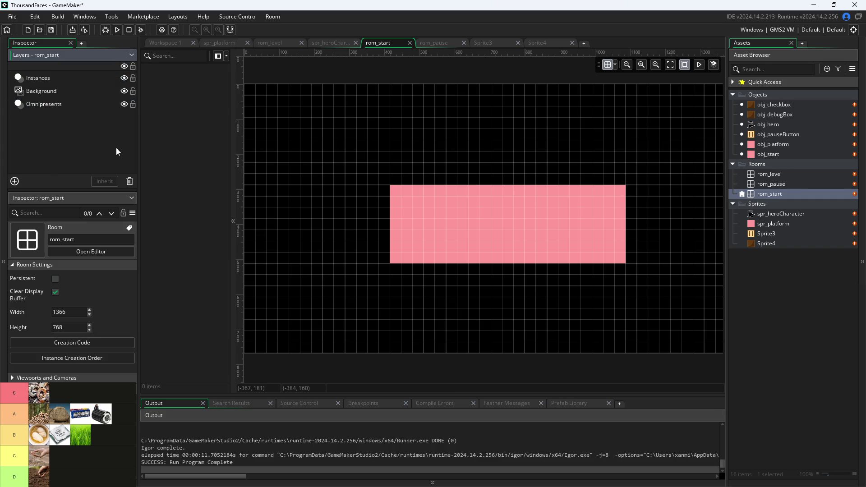
left_click(117, 31)
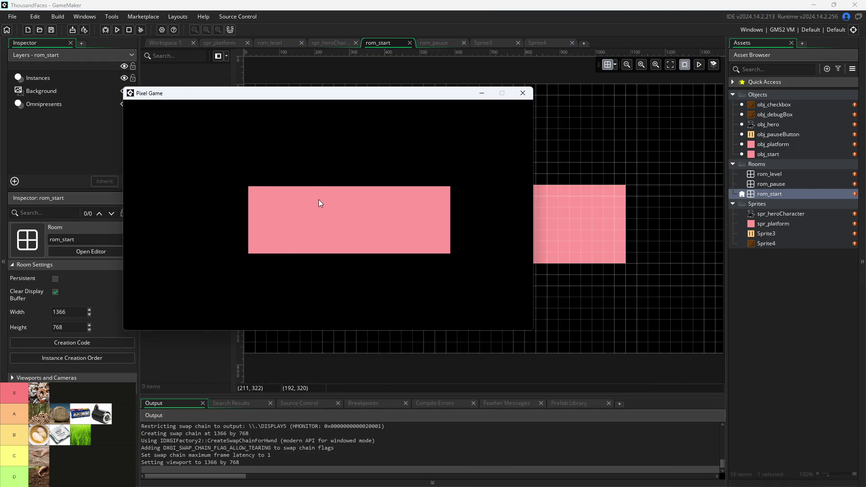
left_click(143, 115)
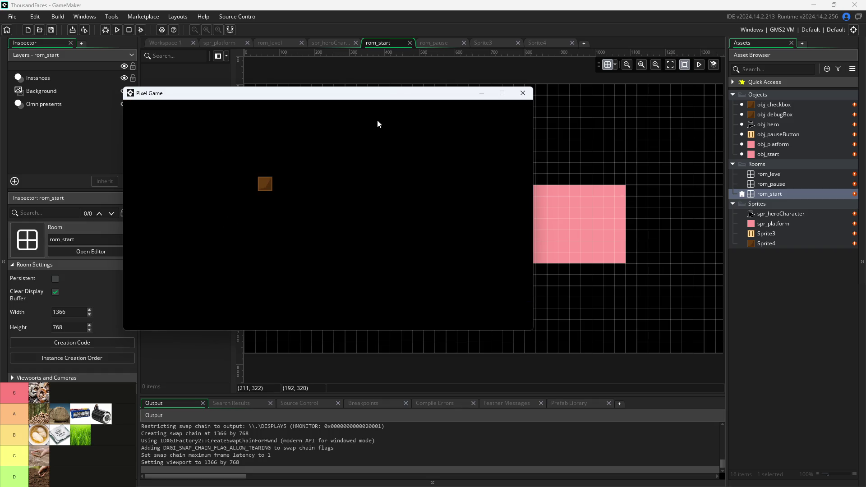
left_click(142, 116)
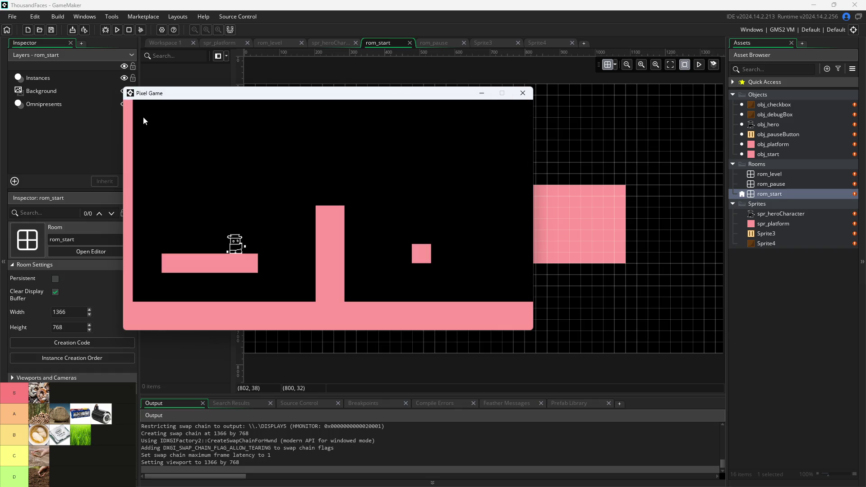
left_click(146, 126)
left_click(265, 186)
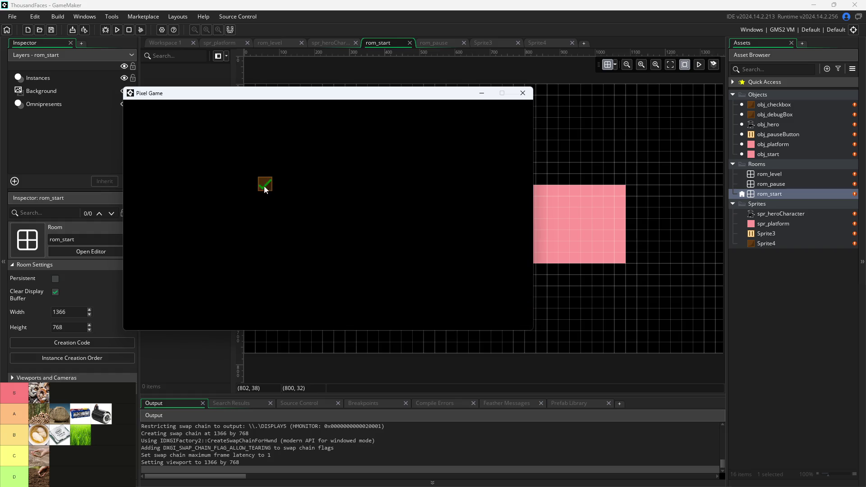
left_click(136, 117)
left_click(524, 94)
left_click_drag(88, 107, 89, 77)
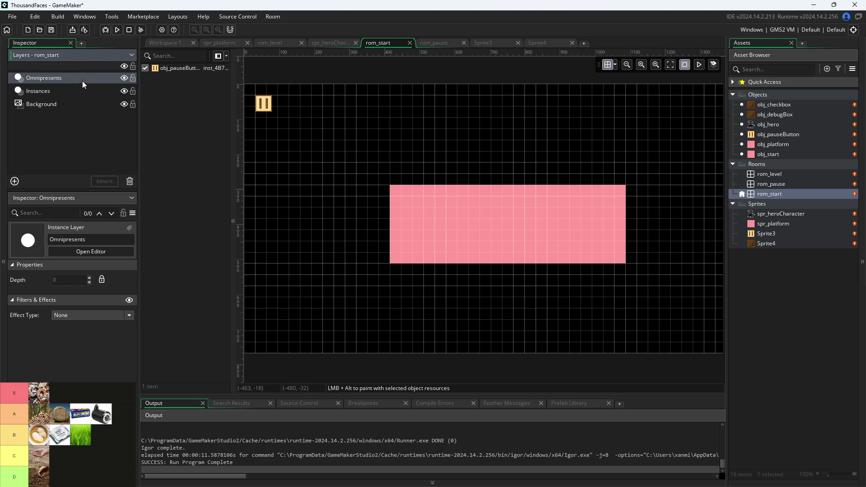
left_click(81, 86)
left_click(83, 77)
left_click(84, 88)
left_click(86, 81)
left_click(72, 281)
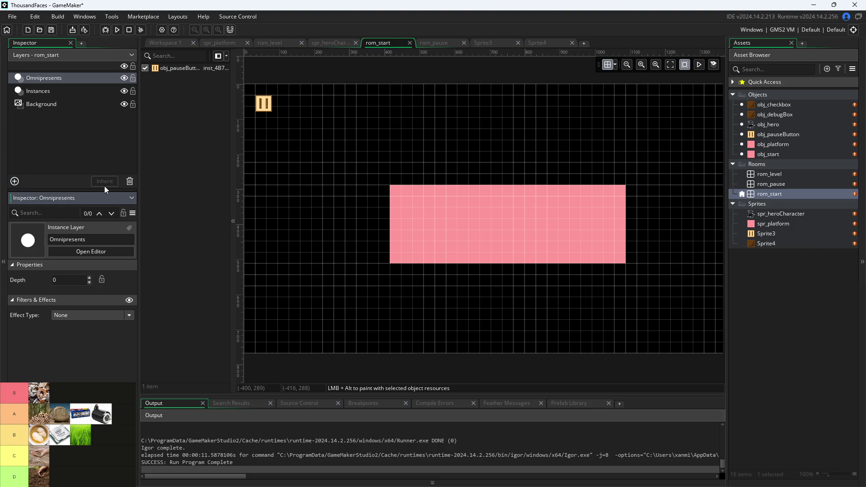
right_click(90, 77)
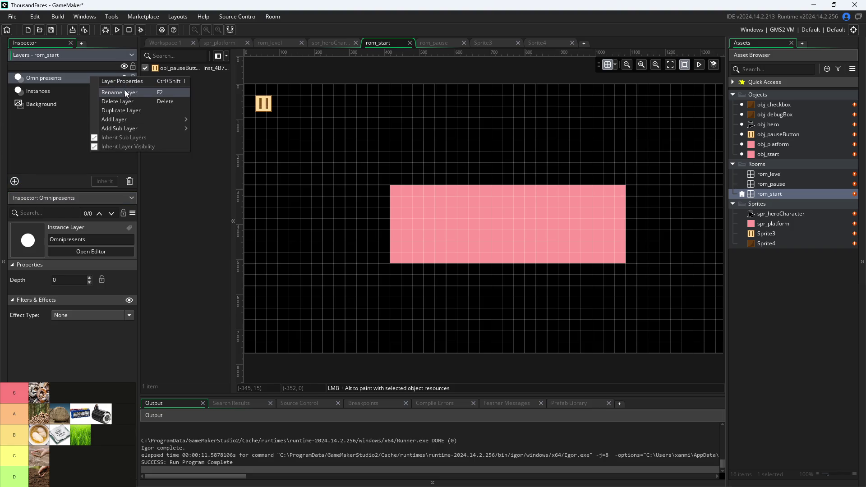
left_click(134, 83)
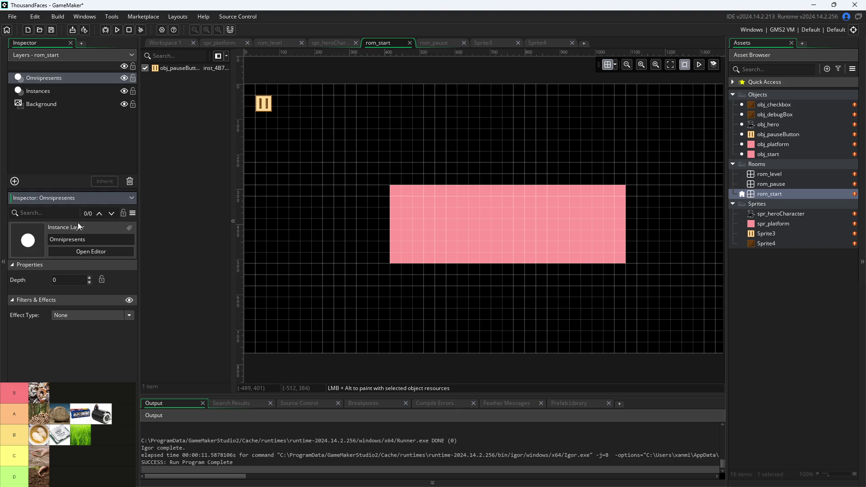